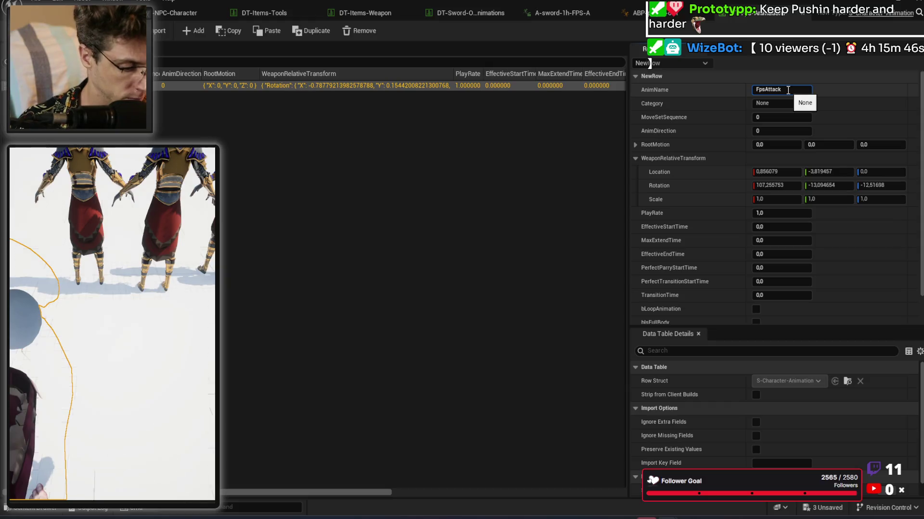
Step: Name the new row FpsAttack1 and give it the Attack category copied from DT-Sword-One-Hand-Animations
type("1")
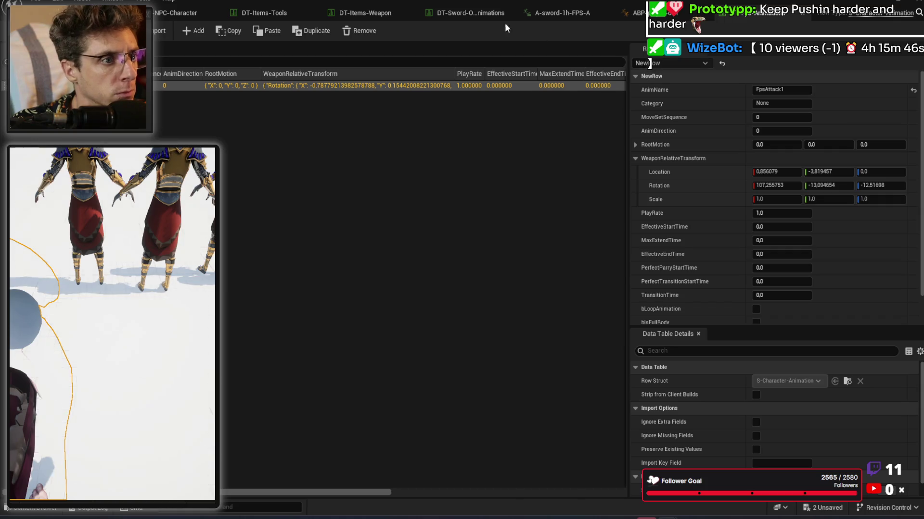
left_click(464, 13)
scroll(769, 145, "up", 3)
left_click(793, 104)
key("ctrl+c")
left_click(772, 13)
left_click(785, 103)
key("ctrl+v")
key("Return")
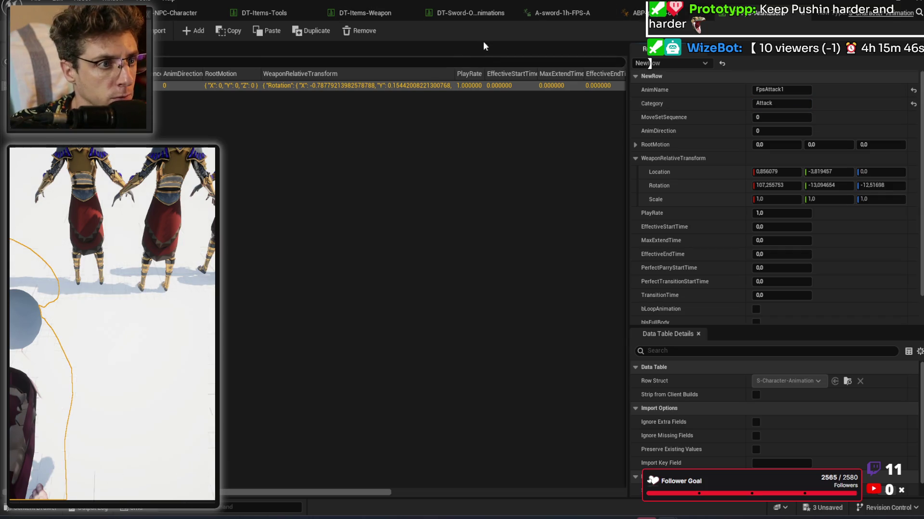
Step: Dock the FPS animations table beside the sword animations table and view the sword rows
left_click(466, 15)
left_click_drag(763, 13, 570, 15)
left_click(506, 13)
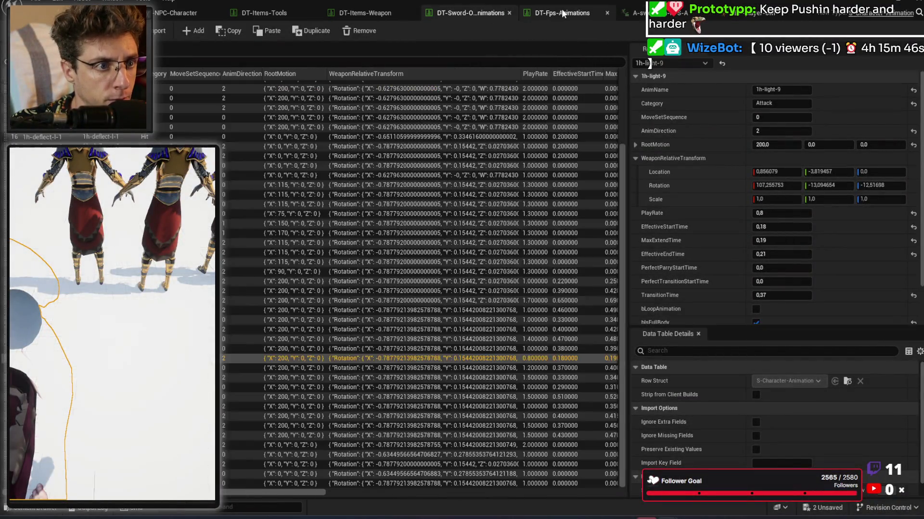
Step: Compare the FpsAttack1 row against the sword table and set AnimDirection to 2
left_click(561, 13)
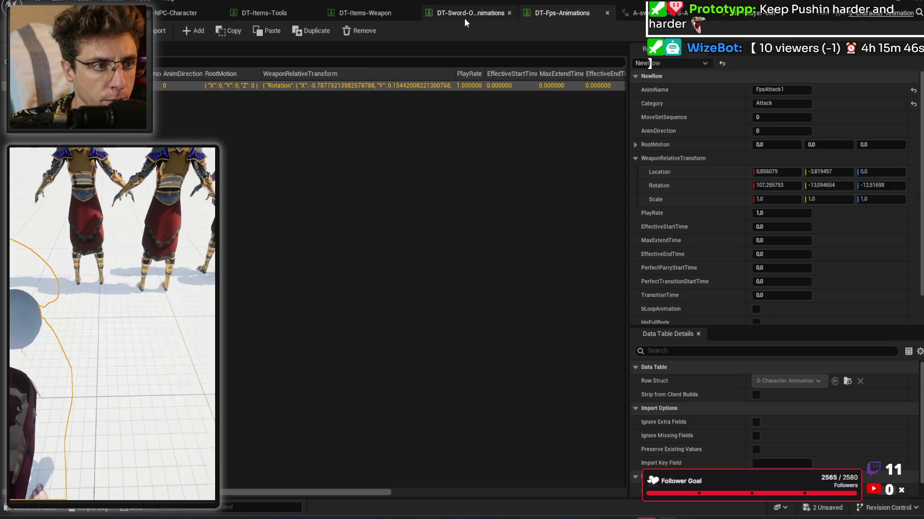
left_click(466, 15)
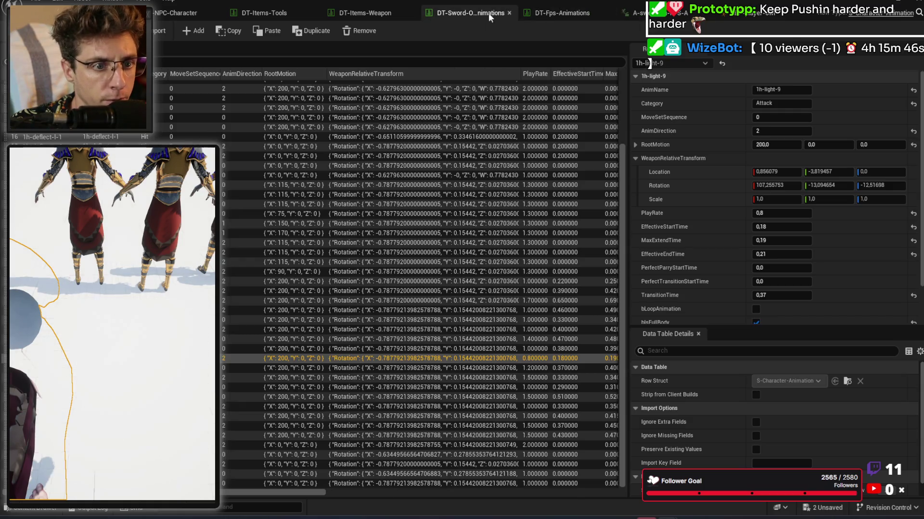
left_click(558, 14)
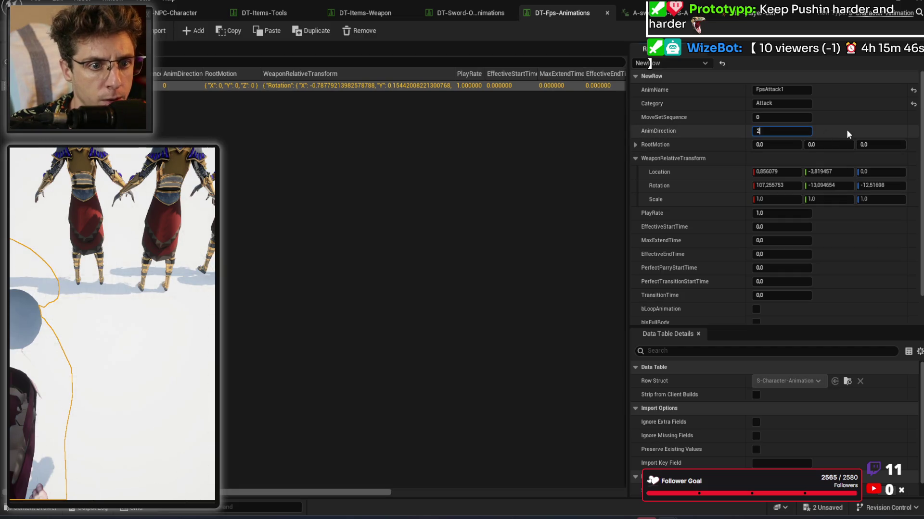
left_click(475, 15)
left_click(568, 12)
left_click(448, 10)
left_click(541, 12)
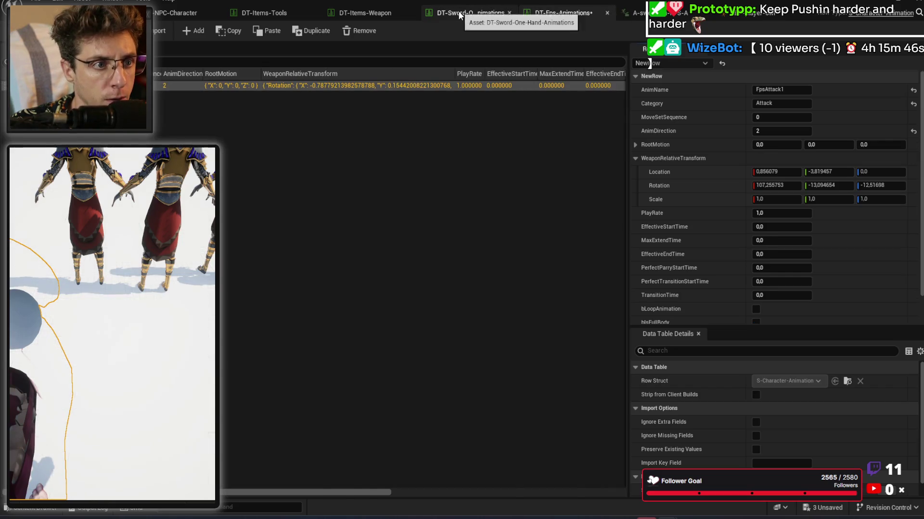
Step: Open the A-sword-1h-FPS-A animation preview and scrub it back to frame 13
left_click(470, 13)
left_click(642, 13)
mouse_move(367, 356)
left_mouse_down()
mouse_move(310, 356)
mouse_move(428, 352)
mouse_move(413, 354)
left_mouse_up()
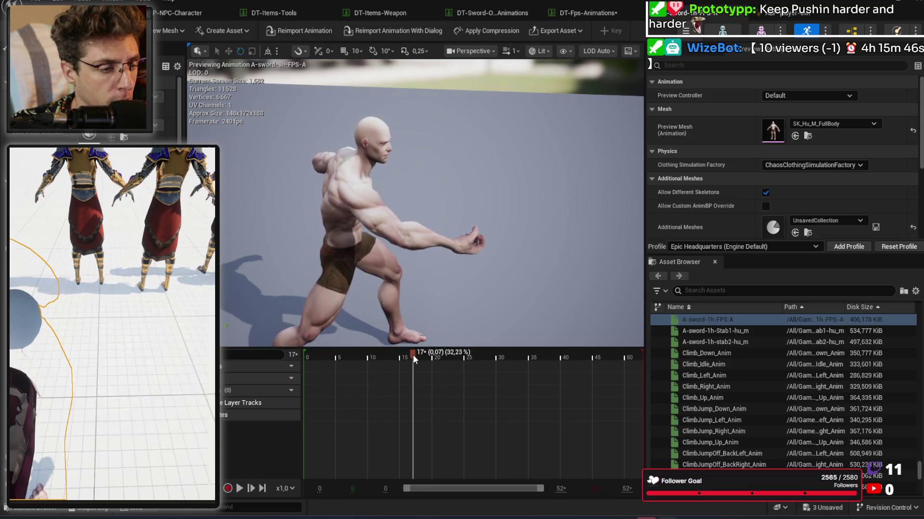
Step: Set EffectiveStartTime 0,07 and EffectiveEndTime 0,17 from the scrubbed sword animation's hit timing
left_click(582, 13)
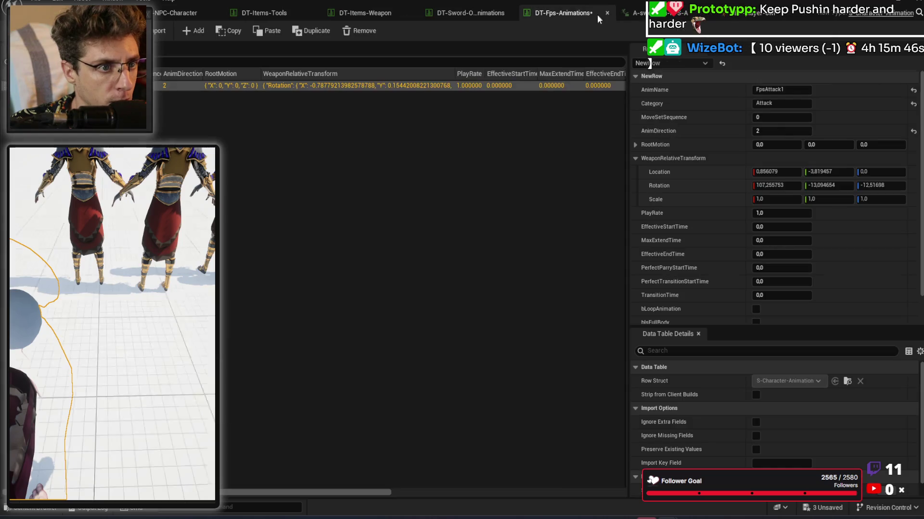
left_click(784, 231)
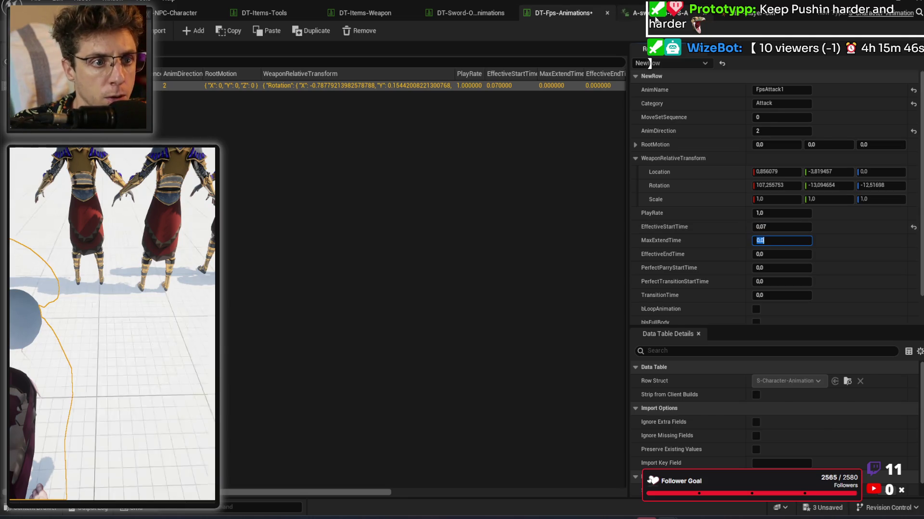
left_click(635, 13)
left_click_drag(409, 354, 566, 359)
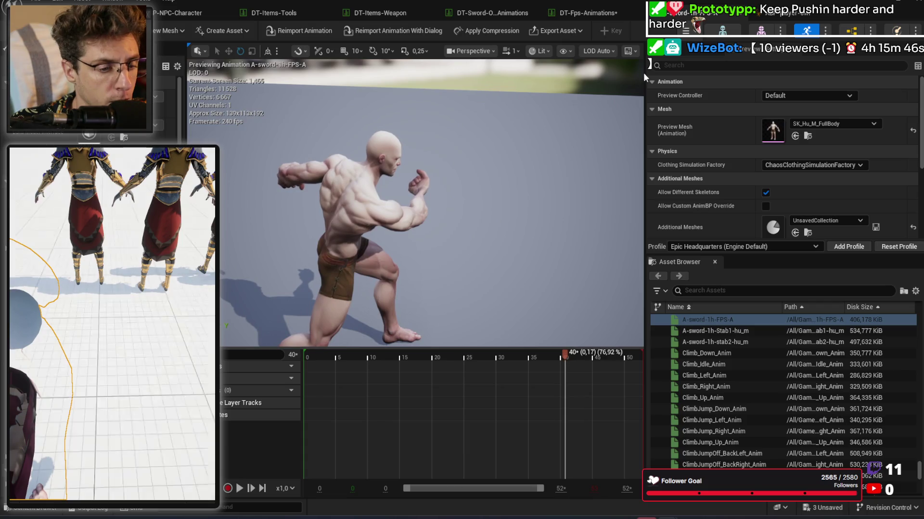
left_click(573, 15)
left_click(781, 255)
type("0,17")
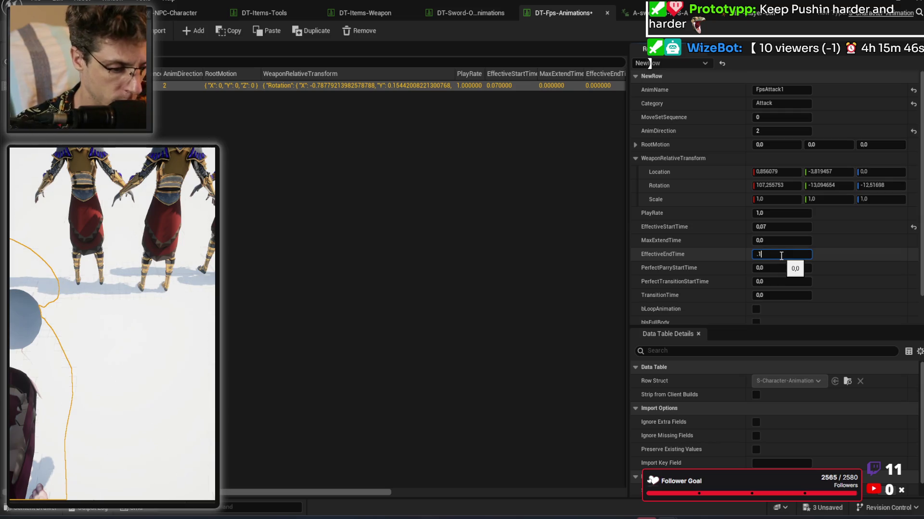
key("Tab")
Step: Check frame 27 of the animation and set MaxExtendTime to 0,11
left_click(634, 12)
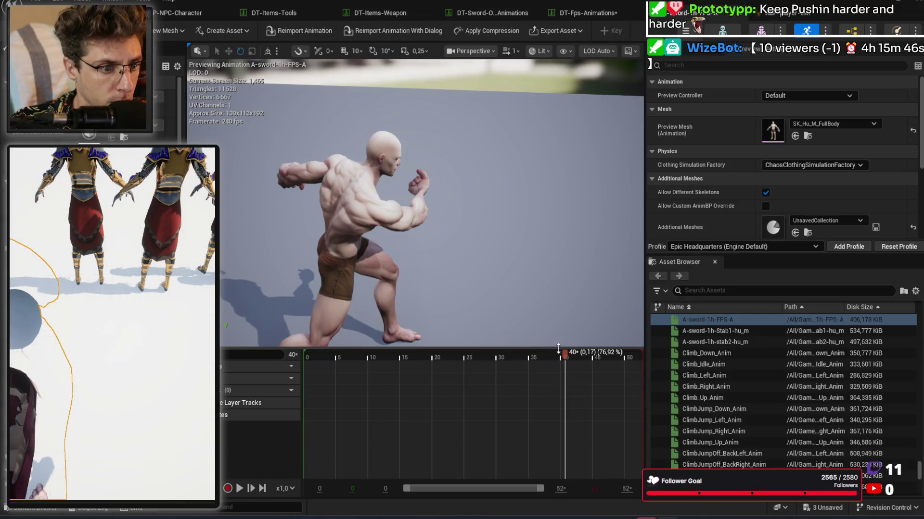
left_click_drag(565, 359, 479, 355)
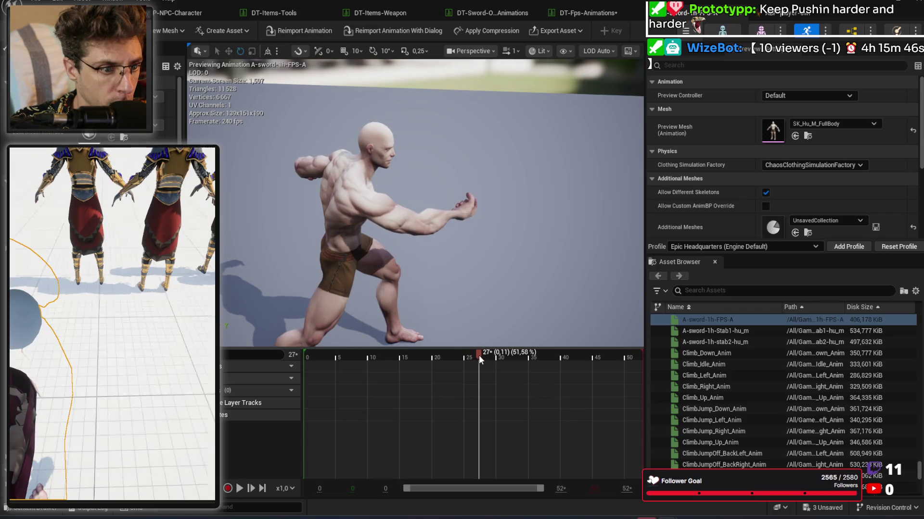
left_click(598, 7)
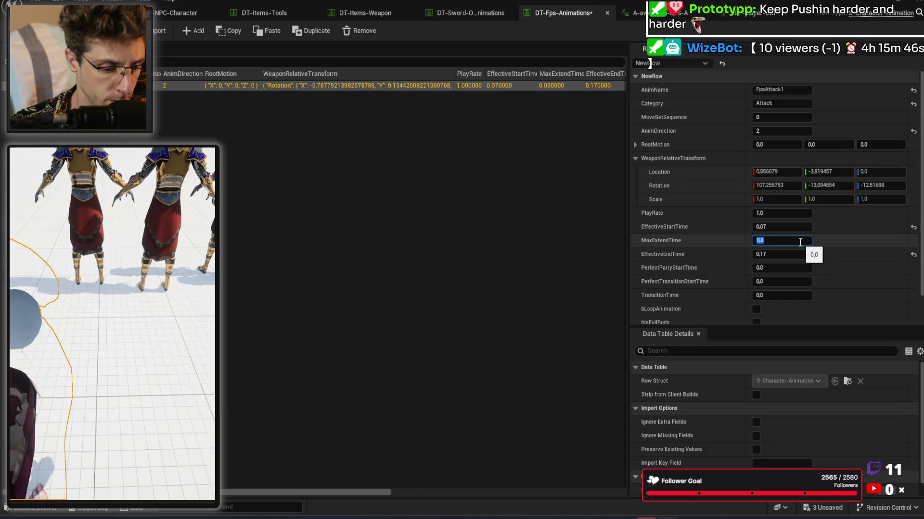
type("0,11")
key("Return")
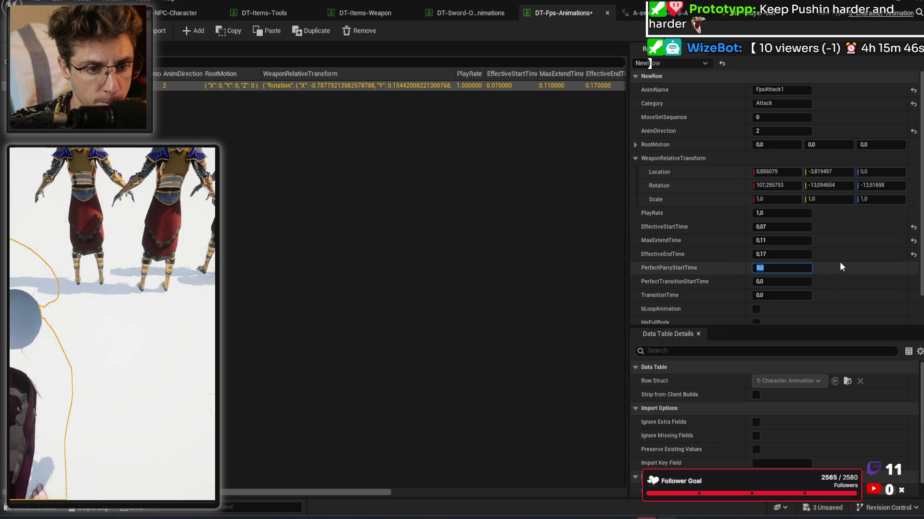
scroll(838, 262, "down", 1)
Step: Scrub A-sword-1h-FPS-A to its final frame and bring the Sequencer window forward
left_click(635, 12)
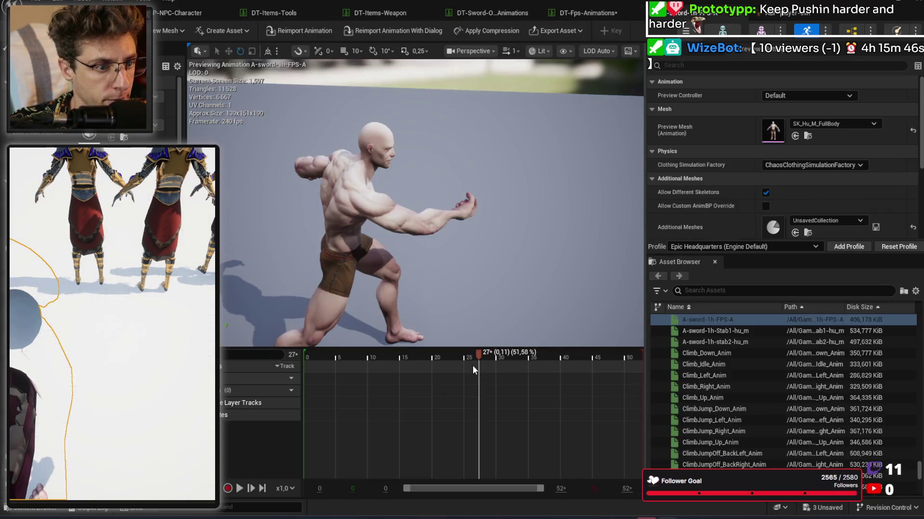
mouse_move(478, 359)
left_mouse_down()
mouse_move(646, 356)
mouse_move(508, 369)
mouse_move(283, 367)
mouse_move(697, 350)
mouse_move(610, 356)
mouse_move(656, 353)
mouse_move(637, 359)
left_mouse_up()
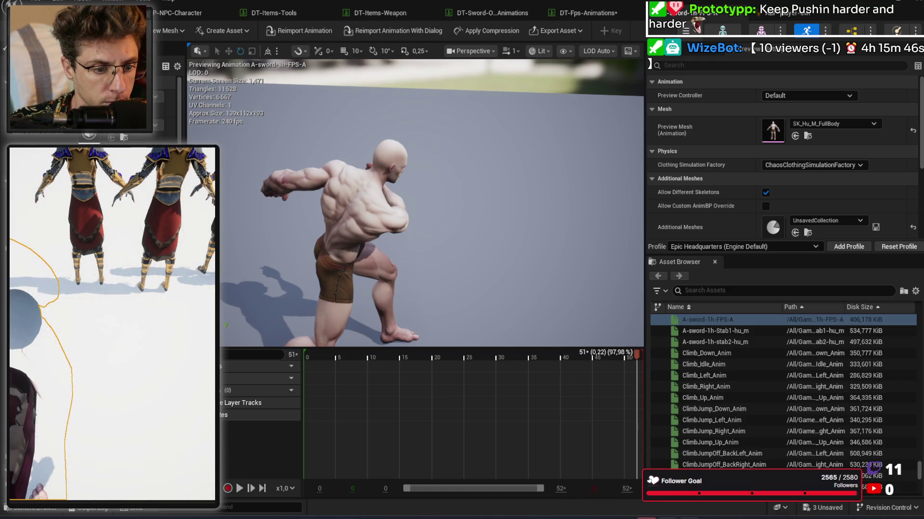
mouse_move(667, 518)
left_click(839, 464)
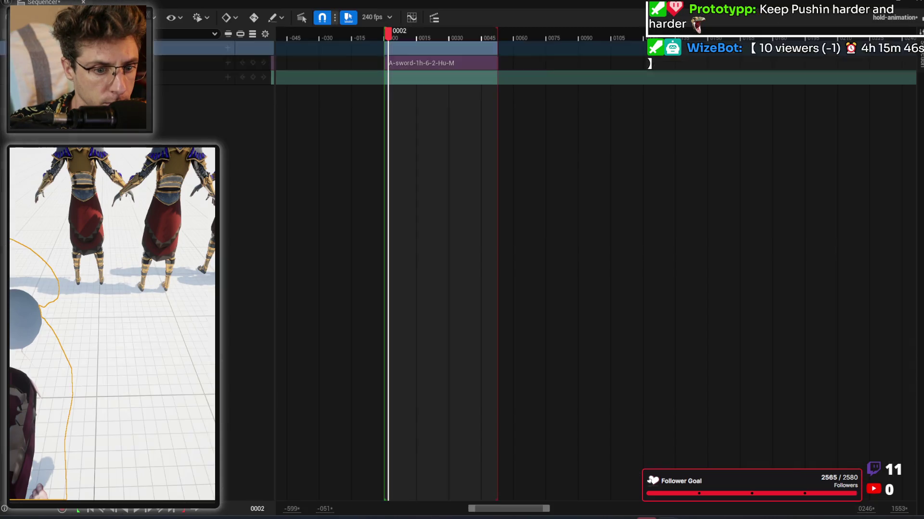
Step: Lengthen the A-sword section to frame 52 and bake the character track to an animation sequence
mouse_move(495, 62)
left_mouse_down()
mouse_move(515, 48)
mouse_move(685, 33)
left_mouse_up()
left_click_drag(607, 36, 717, 34)
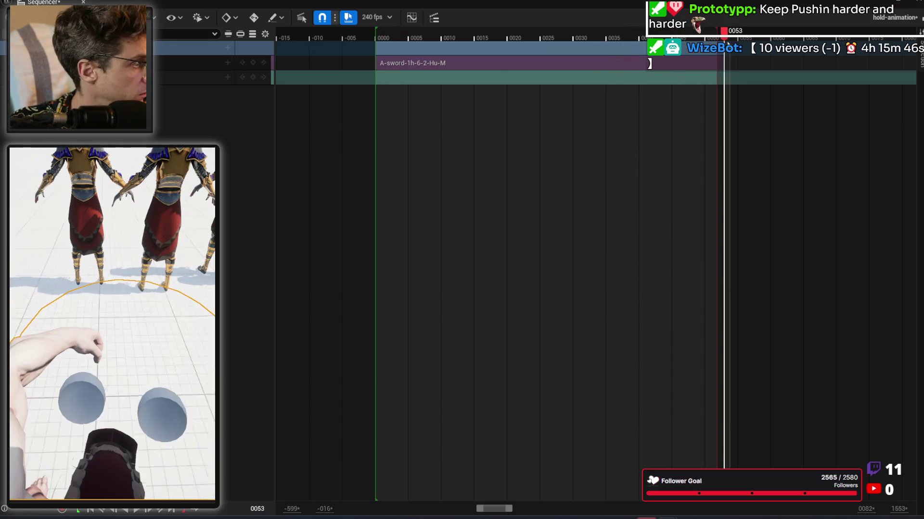
right_click(186, 51)
left_click(254, 188)
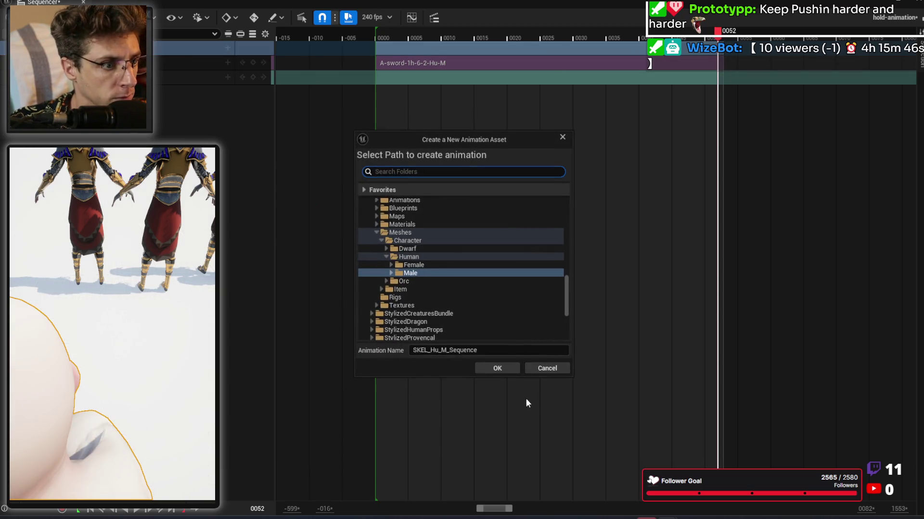
Step: Pick Assets > Animations > Sword > Sword-1h-Light as the bake destination folder
scroll(505, 275, "up", 10)
scroll(491, 290, "up", 3)
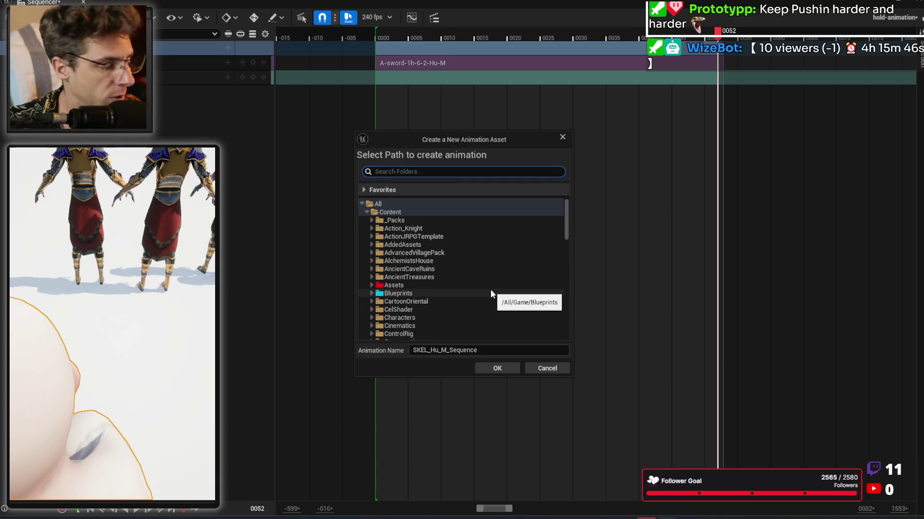
double_click(437, 285)
scroll(437, 284, "down", 2)
double_click(423, 261)
scroll(424, 264, "down", 3)
double_click(422, 277)
scroll(465, 281, "down", 3)
left_click(436, 285)
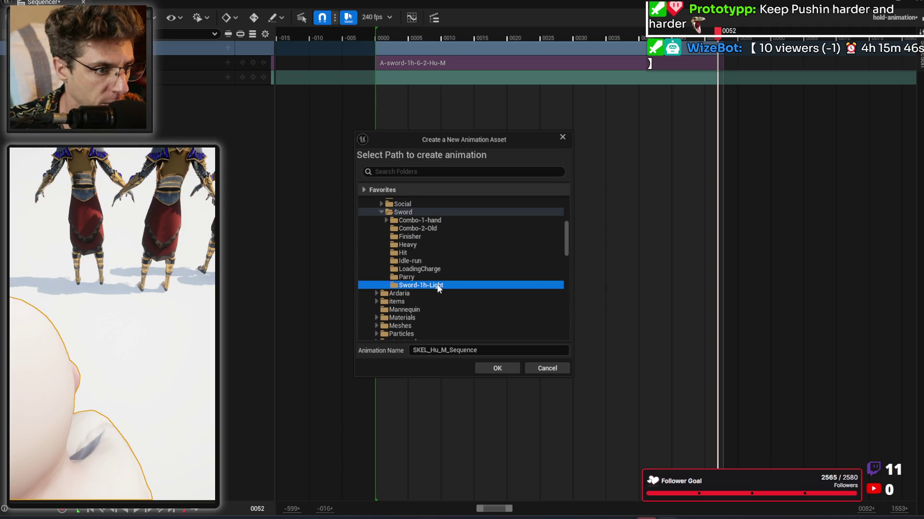
Step: Name the asset A-sword-1h-fps-A2 and export it to an animation sequence
double_click(444, 351)
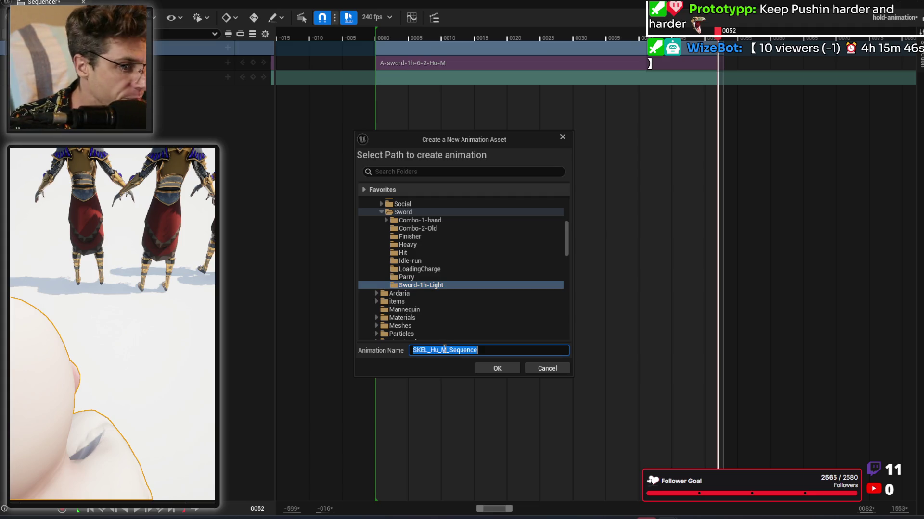
type("A")
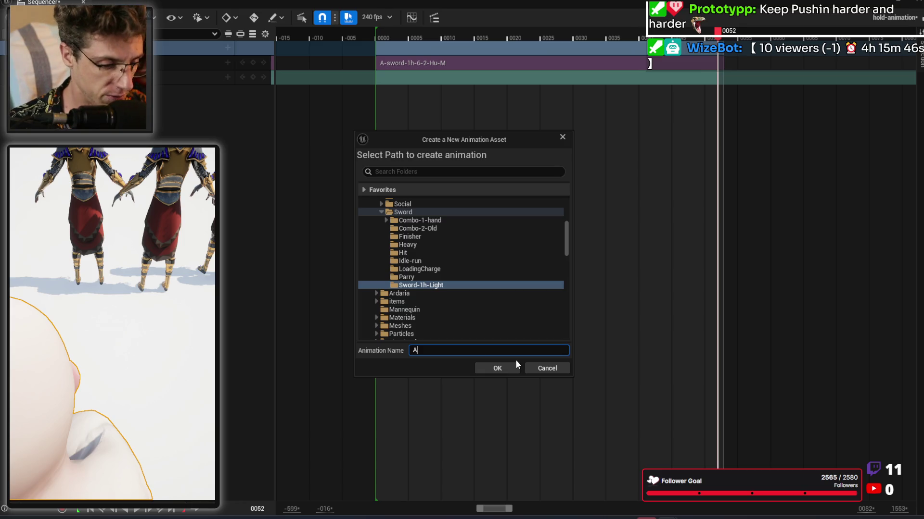
type("-sword-1h-")
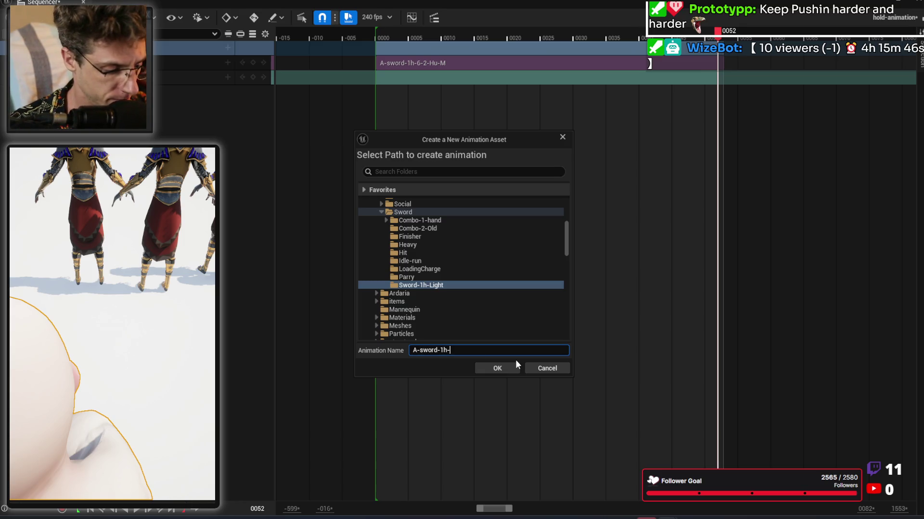
type("fps-A2")
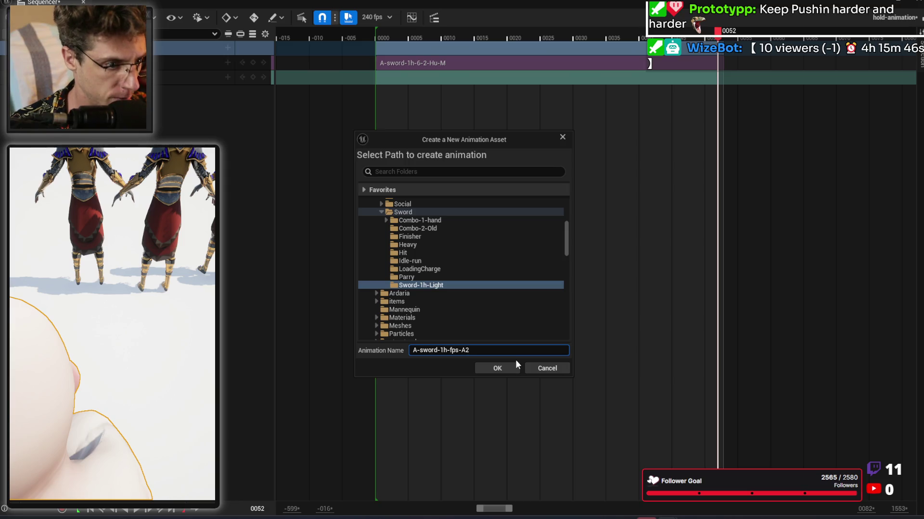
left_click(495, 369)
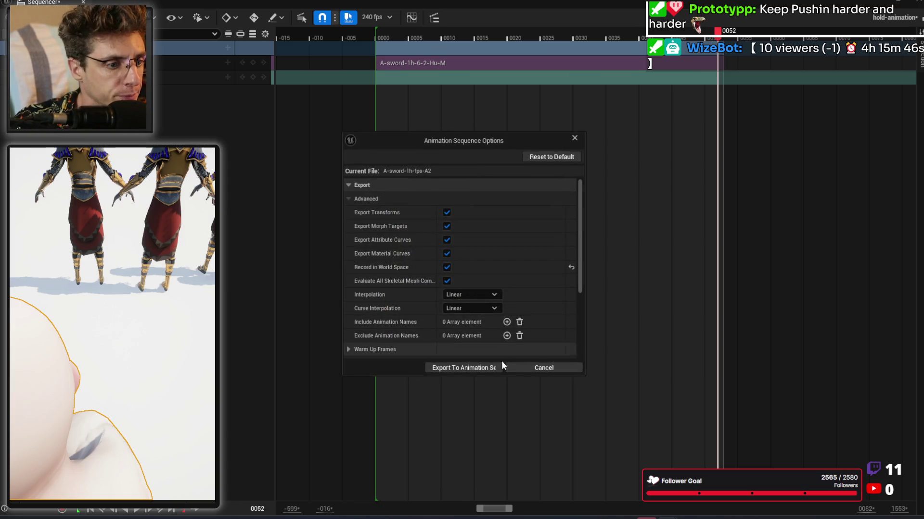
left_click(477, 369)
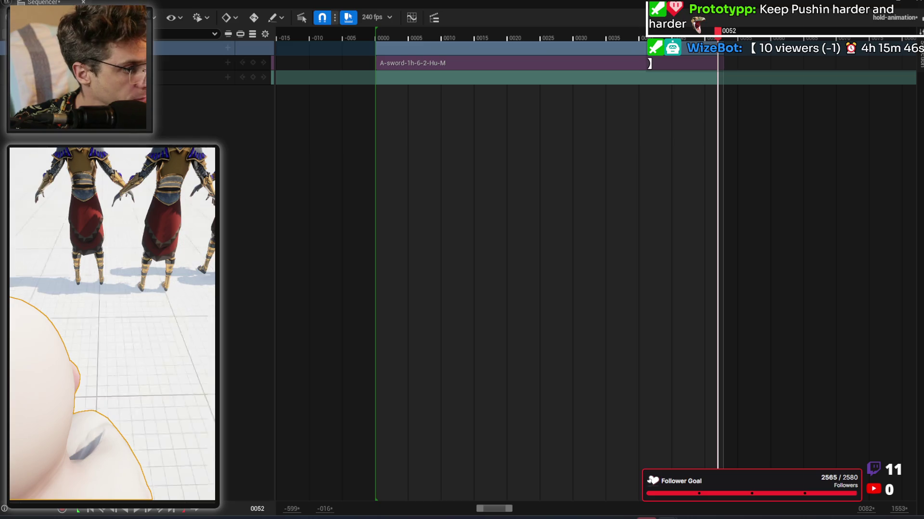
Step: Close Sequencer, play A-sword-1h-fps-A2 through its last frames, then return to DT-Fps-Animations
left_click(872, 3)
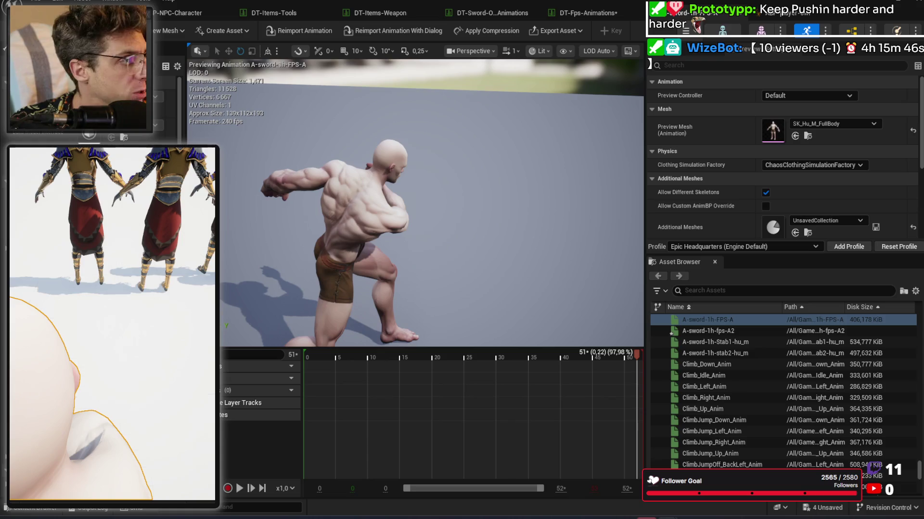
key("Down")
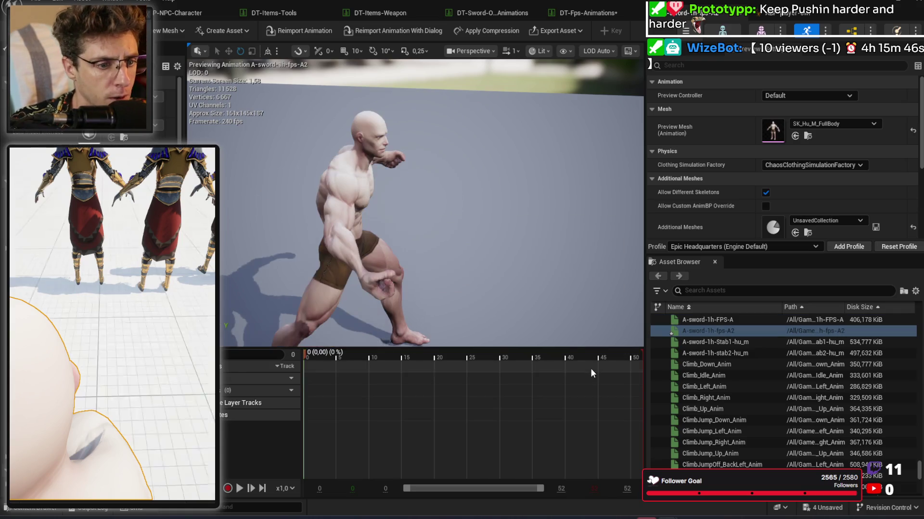
left_click_drag(308, 359, 640, 369)
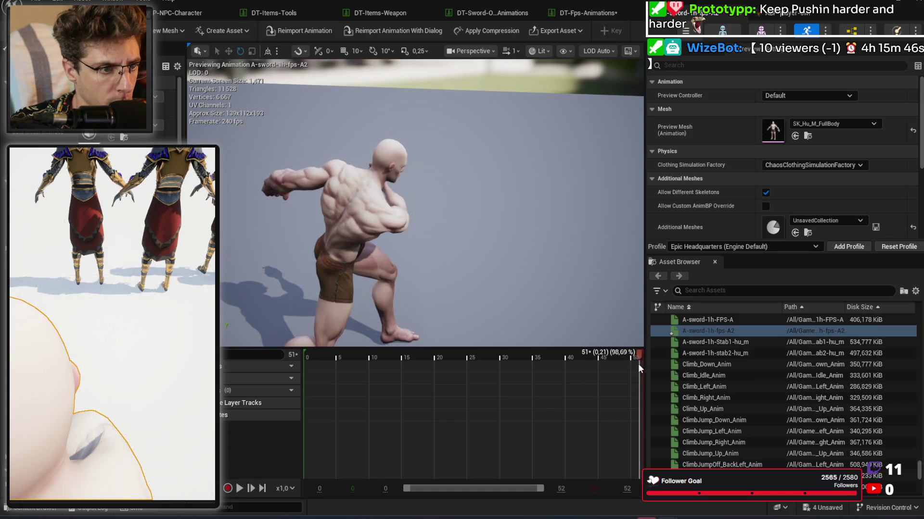
left_click(597, 13)
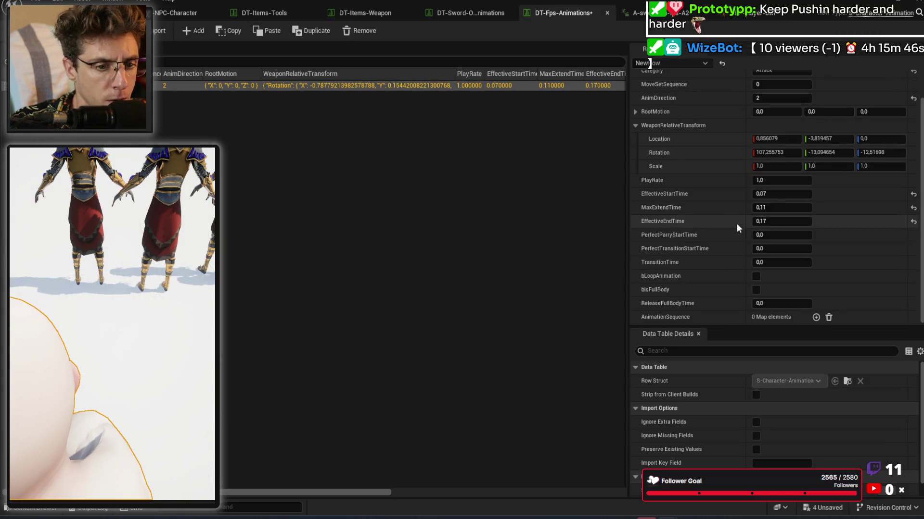
Step: Add an AnimationSequence entry mapping SKEL_Hu_M to A-sword-1h-fps-A2
left_click(815, 318)
scroll(683, 270, "down", 2)
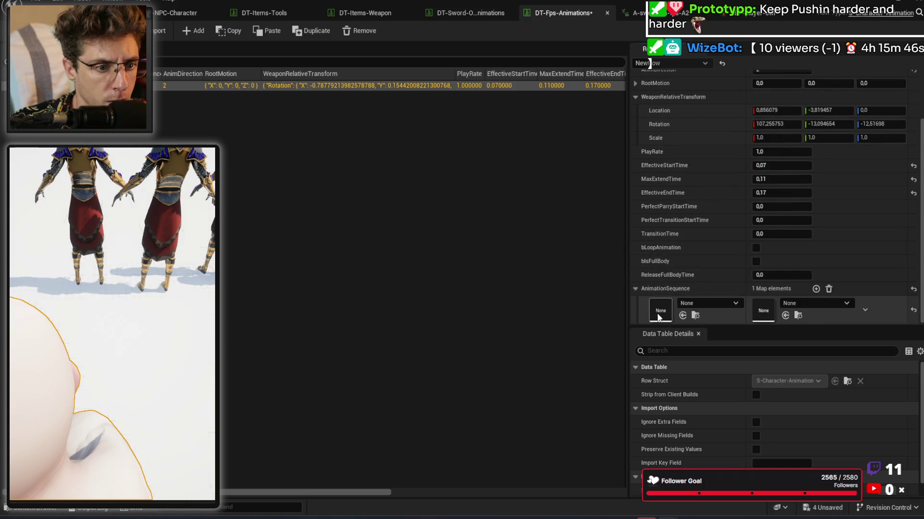
left_click(694, 302)
type("hum")
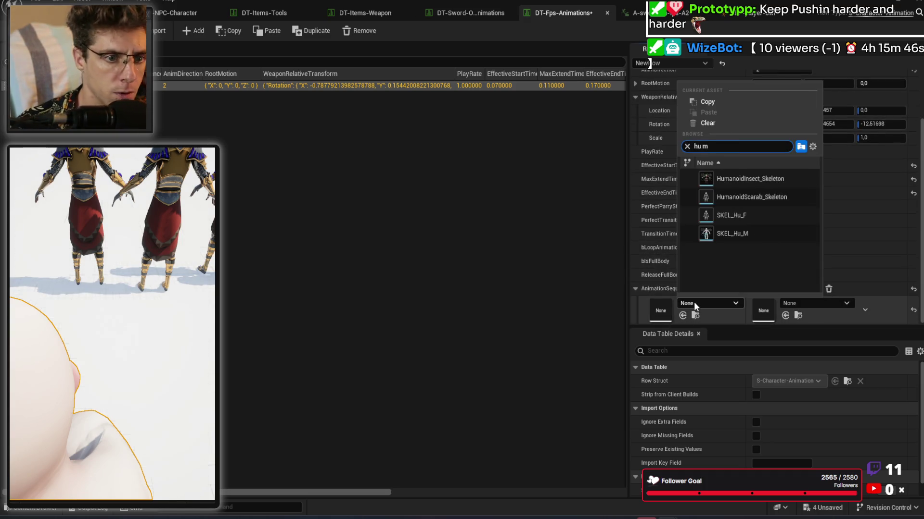
left_click(757, 233)
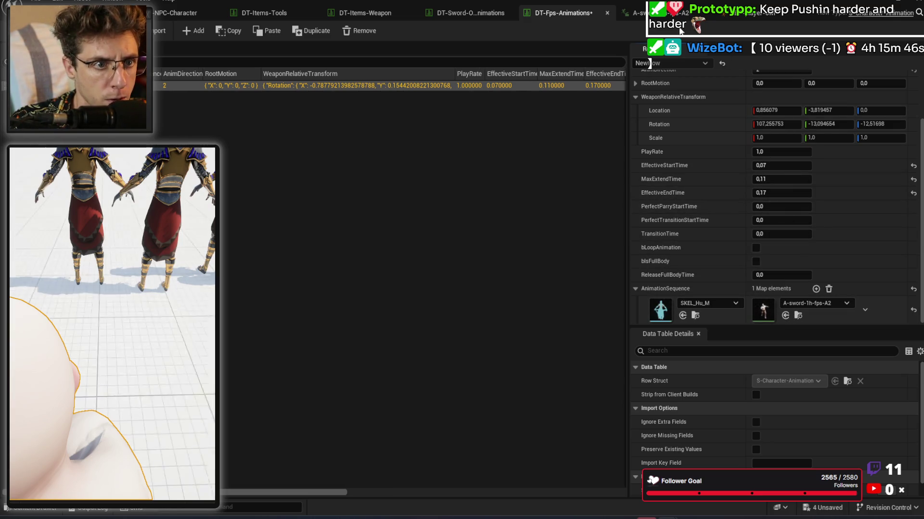
left_click(631, 13)
left_click(577, 13)
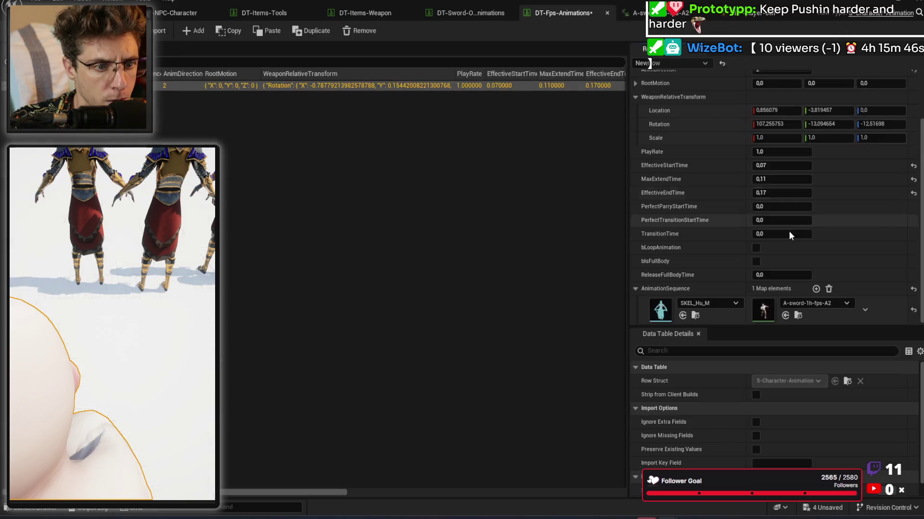
Step: Set TransitionTime and ReleaseFullBodyTime to 0,21, leave bIsFullBody off, and save the table
key("BackSpace")
type("21")
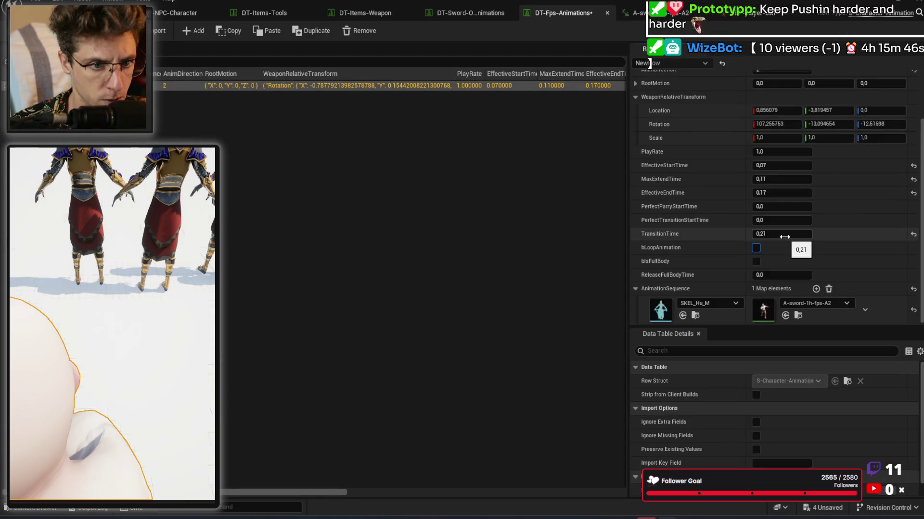
left_click(756, 261)
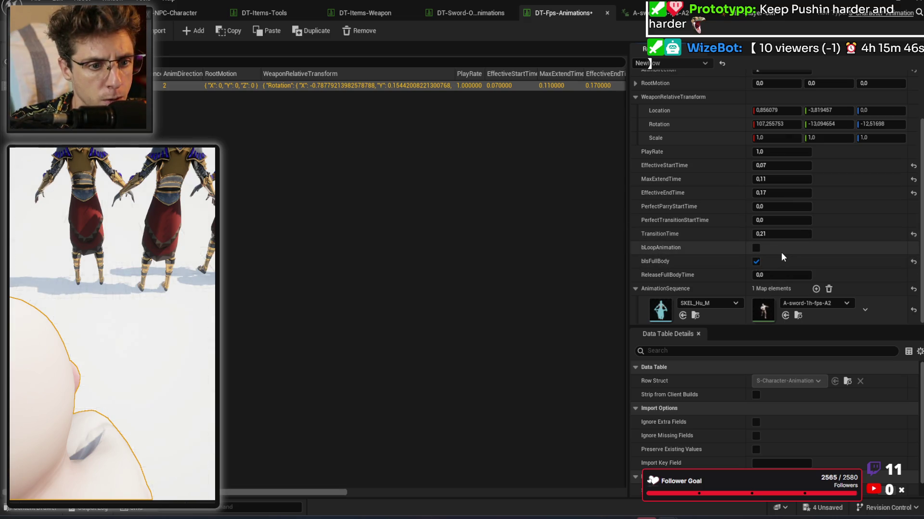
left_click(756, 261)
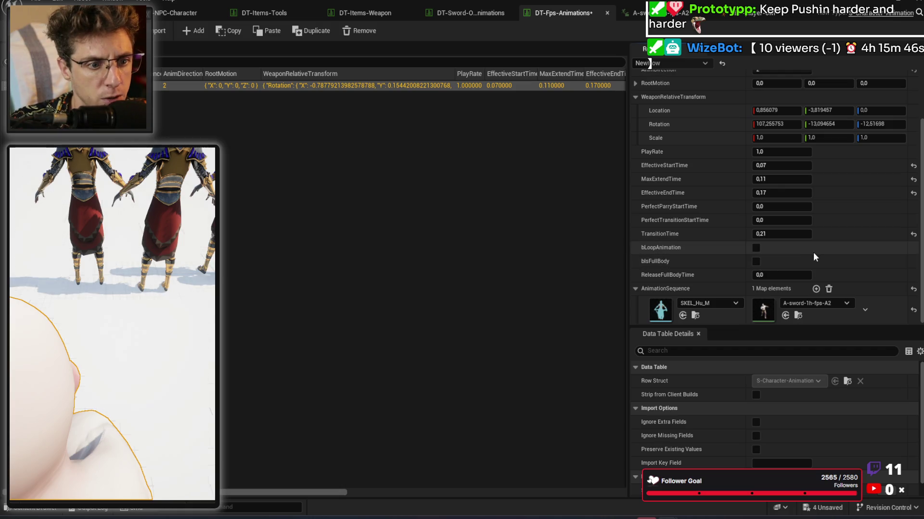
left_click(782, 234)
left_click(782, 275)
type("0,21")
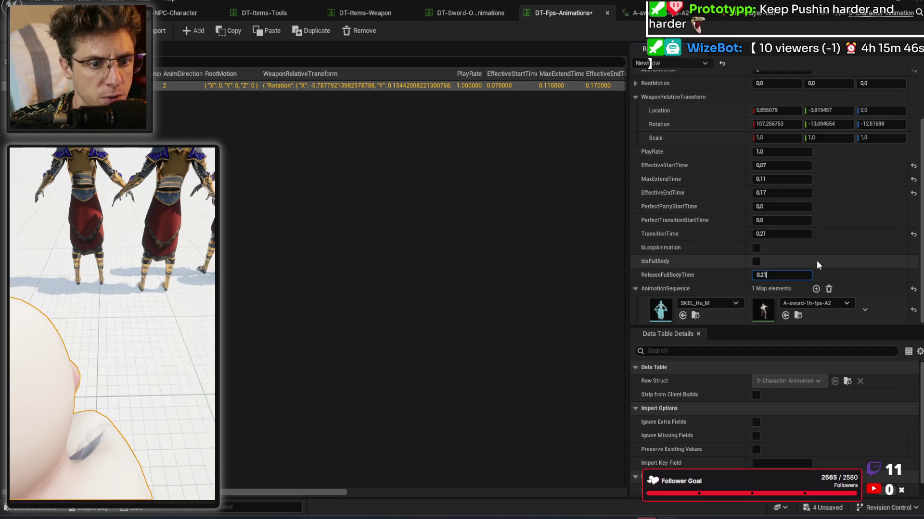
key("ctrl+s")
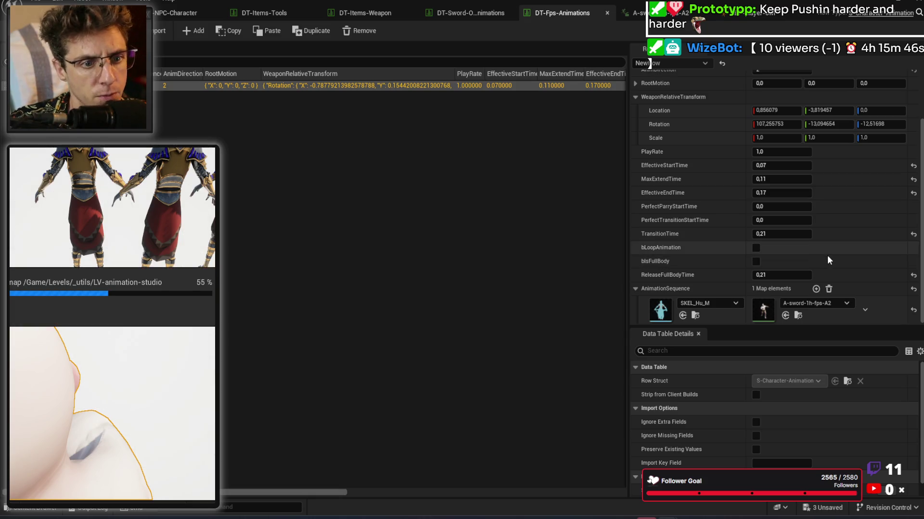
scroll(826, 233, "up", 3)
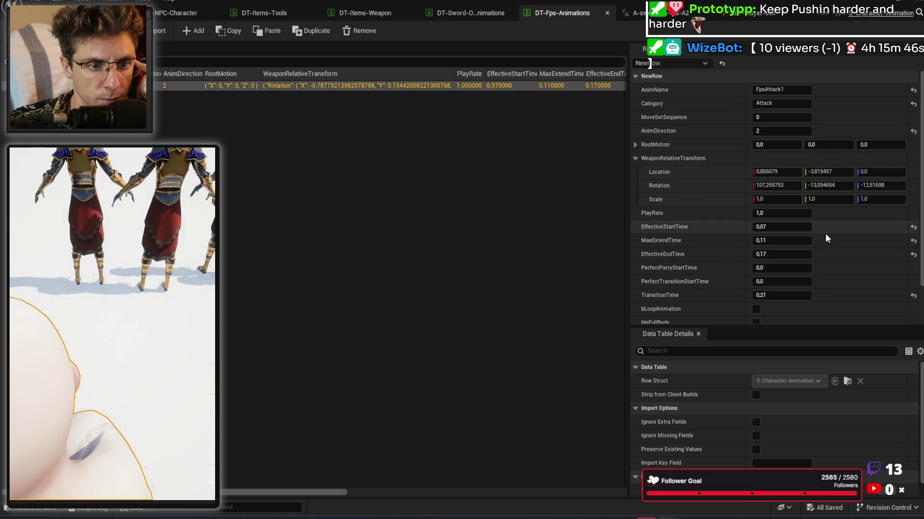
Step: Review the saved FpsAttack1 row details, then move to PhysicalItemActor.cpp in JetBrains Rider
scroll(700, 215, "down", 2)
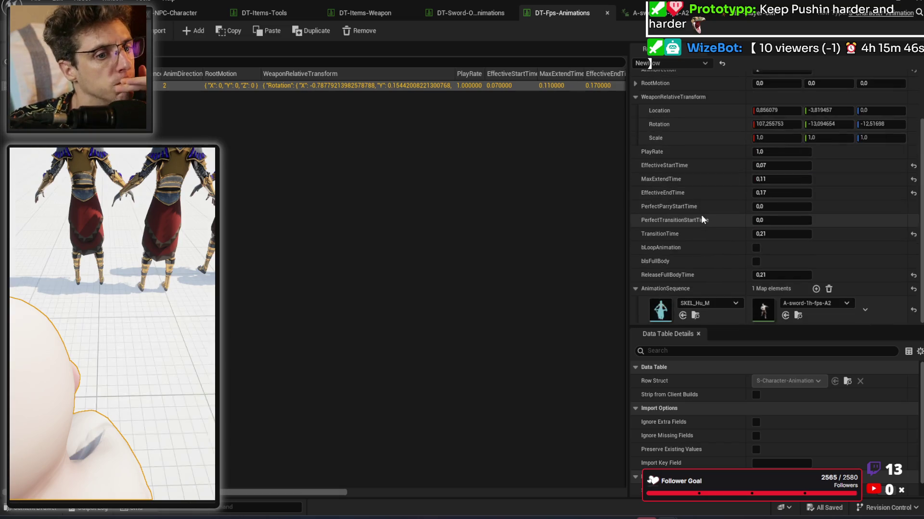
scroll(701, 220, "up", 2)
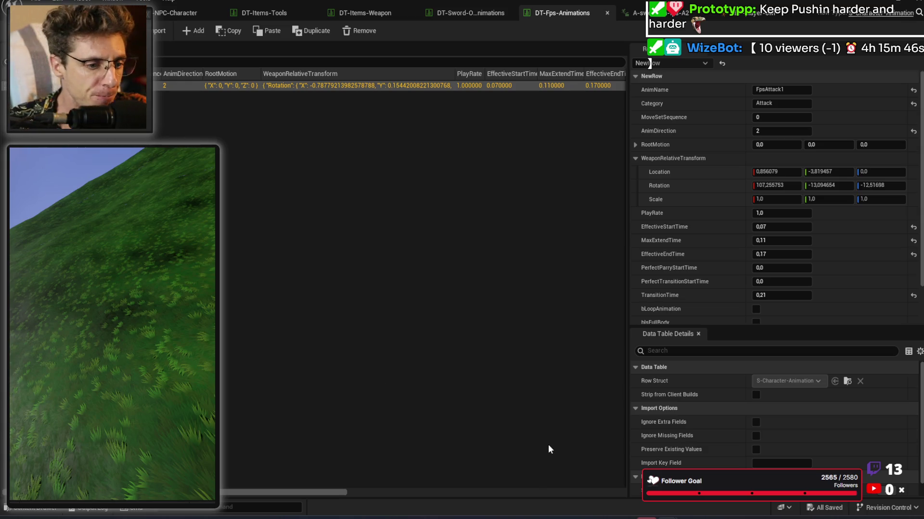
left_click(600, 514)
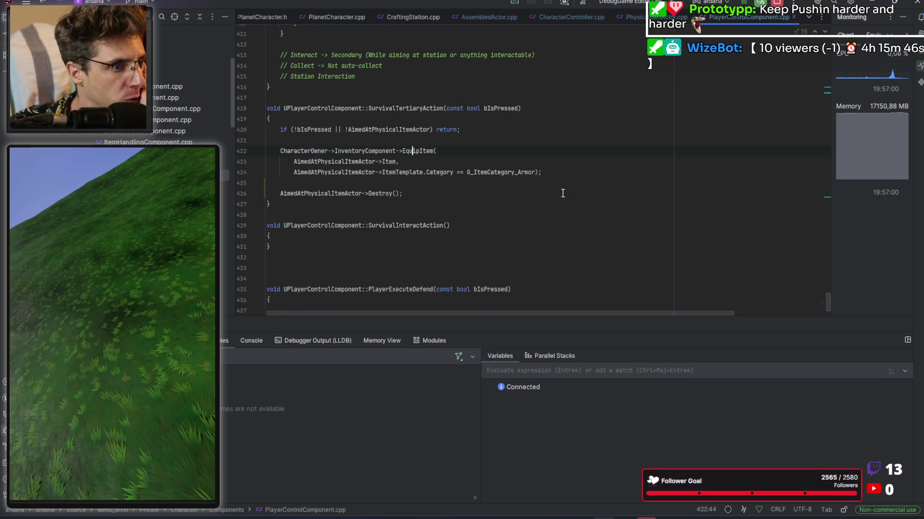
Step: Inspect the Sw1Combo4Ground and MakeFNameArray definitions, then return to the PerformAttack call
scroll(566, 181, "up", 8)
scroll(566, 181, "up", 6)
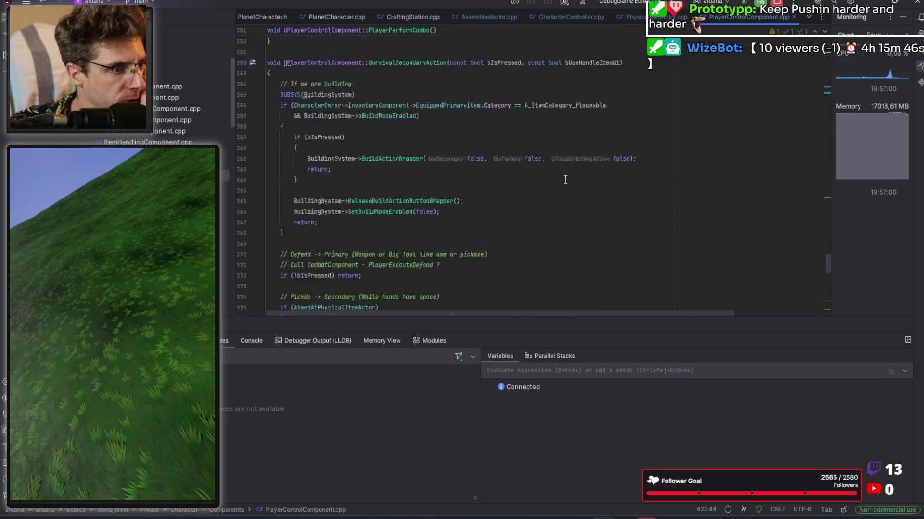
scroll(565, 180, "up", 5)
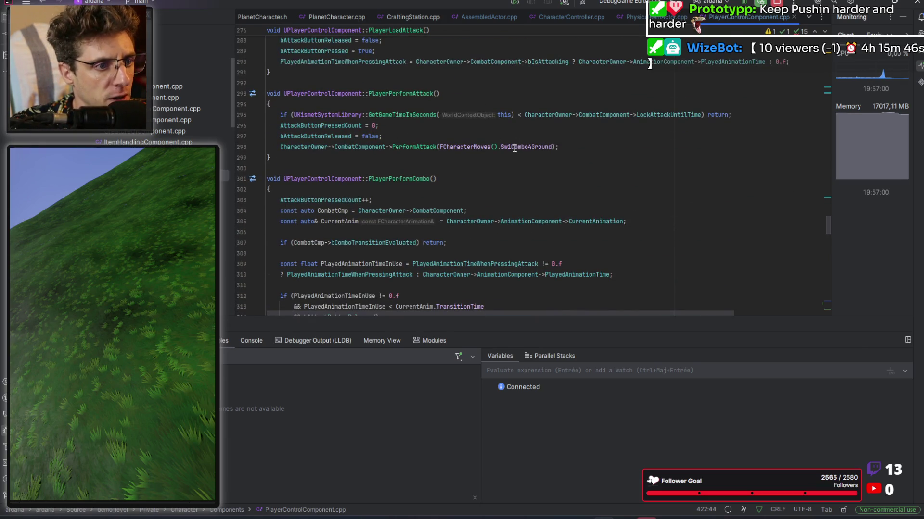
left_click(526, 149, "ctrl")
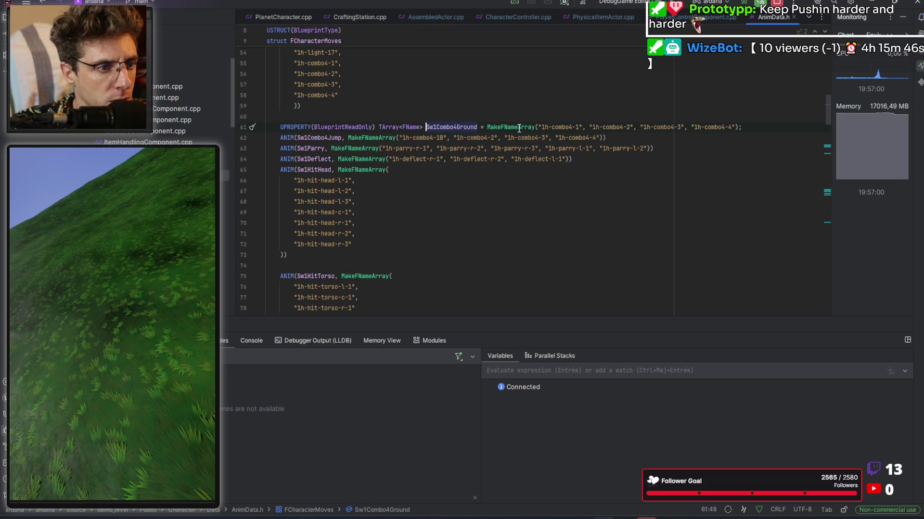
left_click(513, 129, "ctrl")
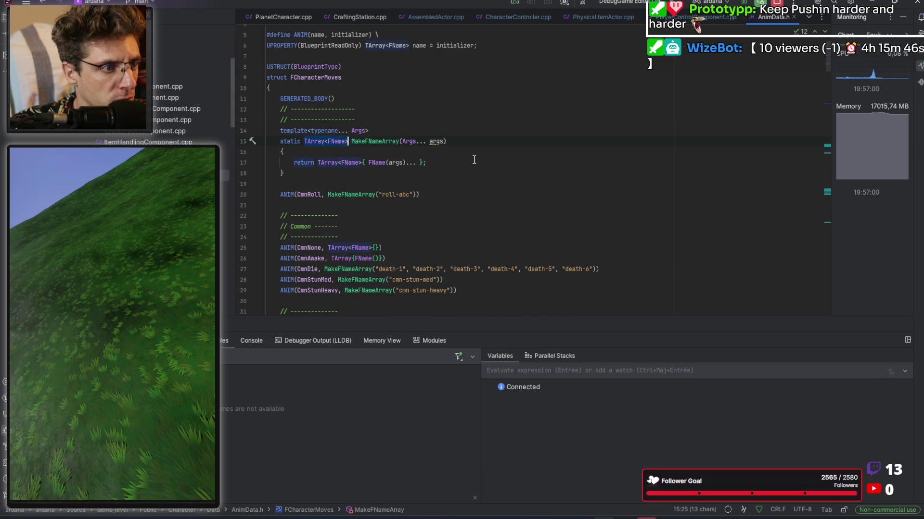
key("ctrl+alt+Left")
Step: Check PerformAttack's ComboConfig parameter, then select the FCharacterMoves().Sw1Combo4Ground argument
left_click(423, 146, "ctrl")
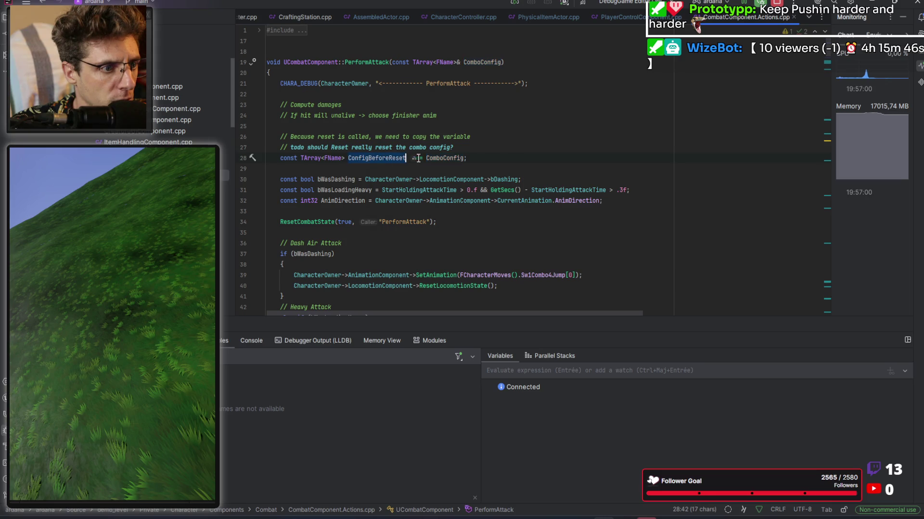
left_click(488, 64)
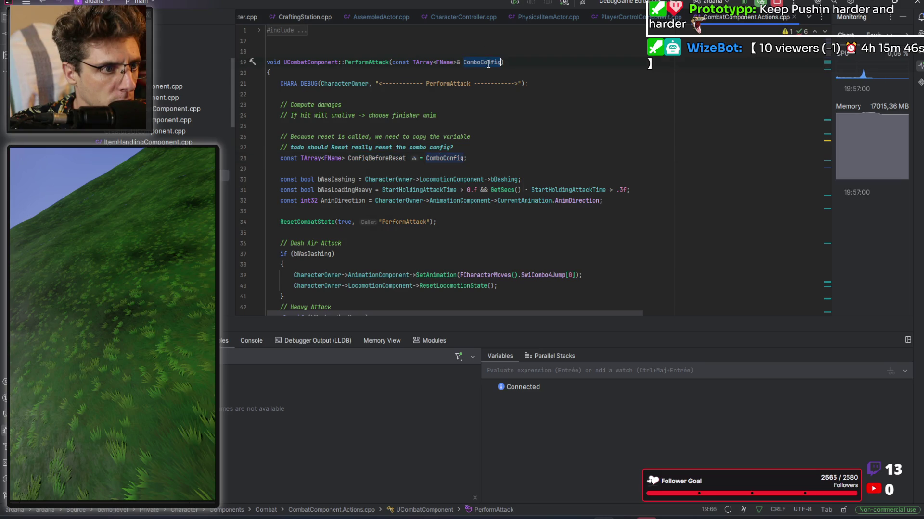
key("ctrl+alt+Left")
key("End")
key("Left")
key("Left")
key("ctrl+shift+Left")
key("ctrl+shift+Left")
key("ctrl+shift+Left")
Step: Pass {FName("FpsAttack1")} to PerformAttack on line 298 and trigger Live Coding with Ctrl+Alt+F11
type("{FName")
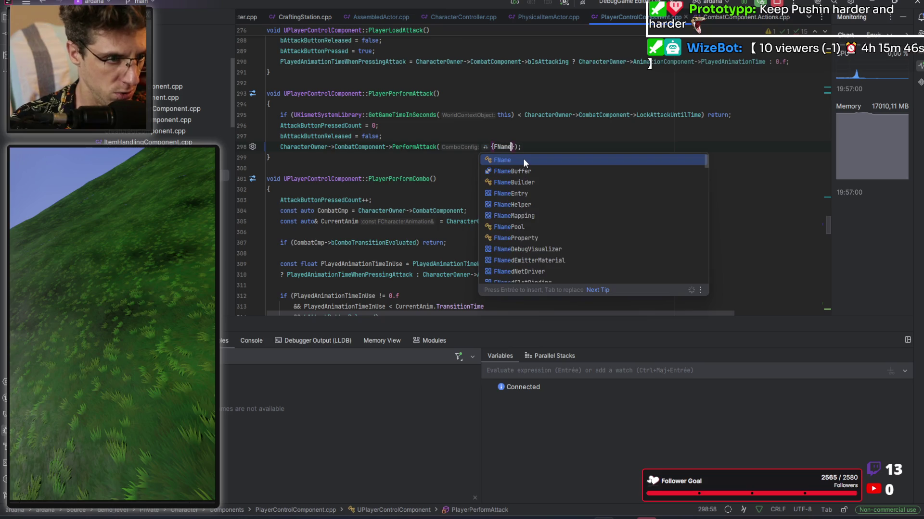
type("(\"")
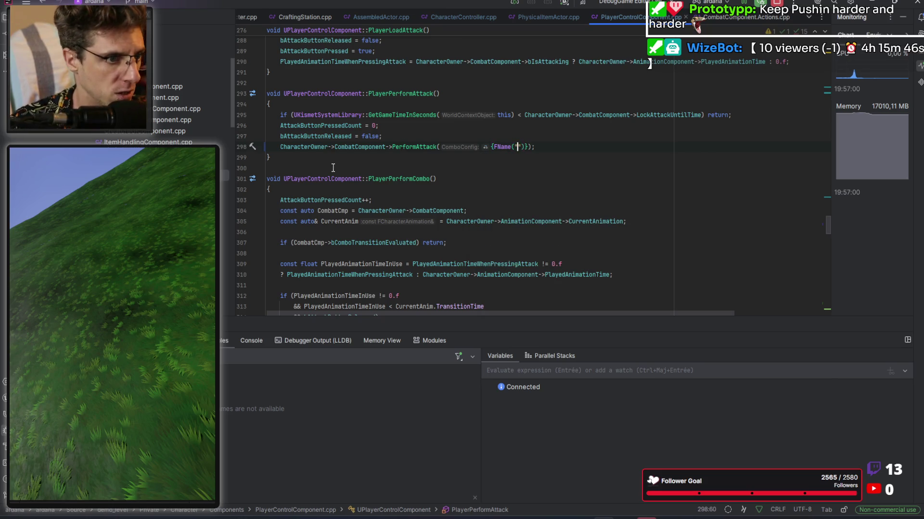
key("alt+Tab")
left_click(791, 90)
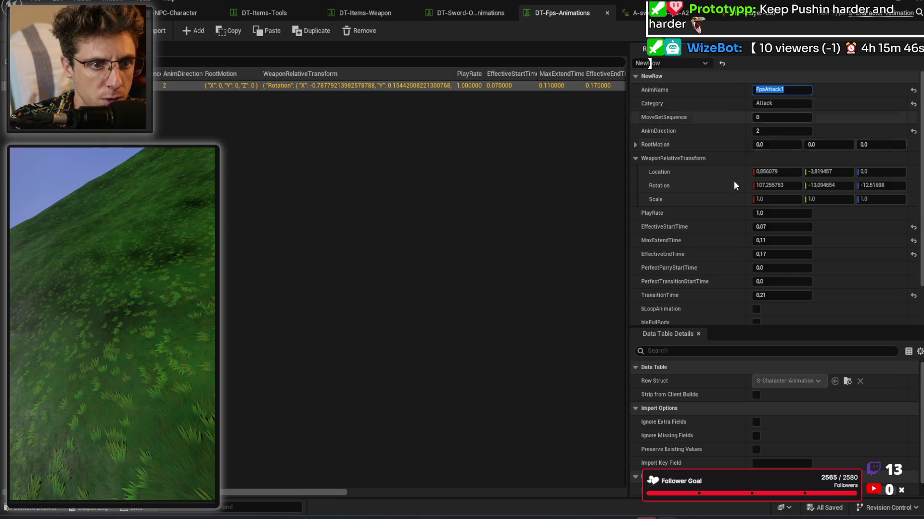
key("alt+Tab")
type("FpsAttack1")
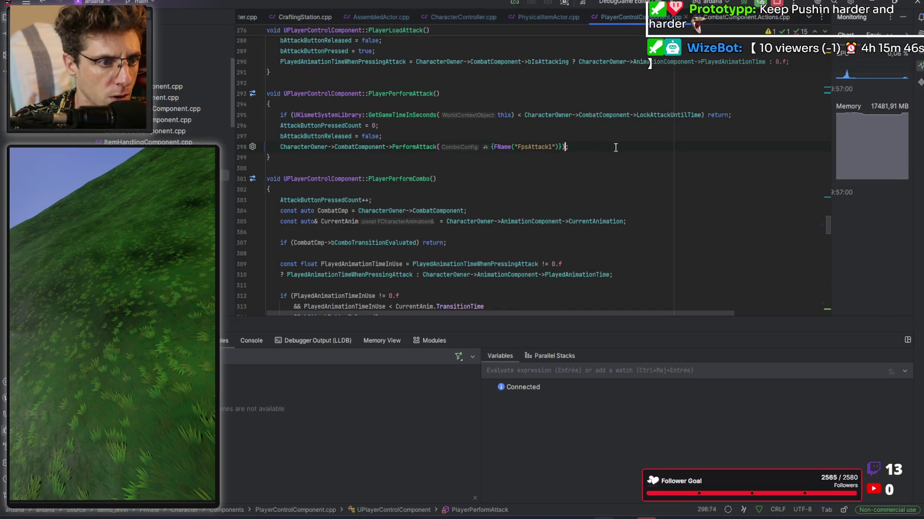
key("ctrl+alt+l")
key("ctrl+Left")
key("ctrl+Left")
key("ctrl+Left")
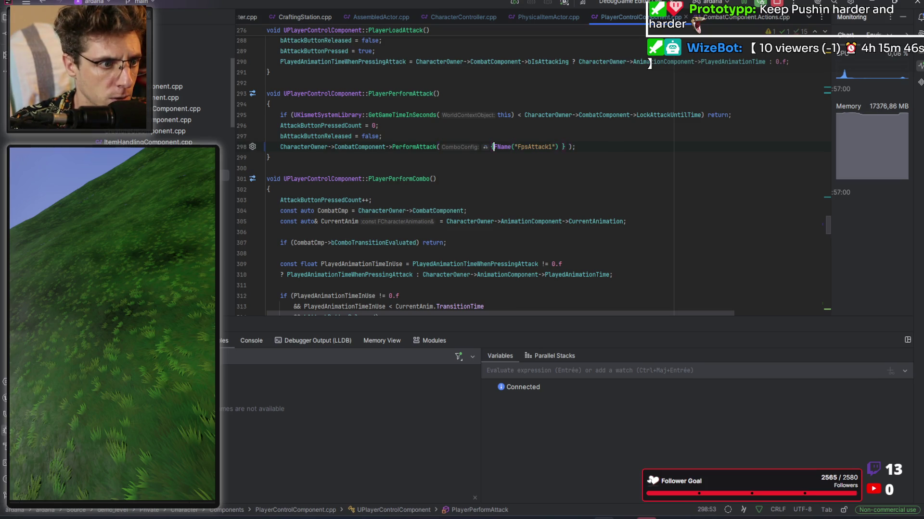
key("End")
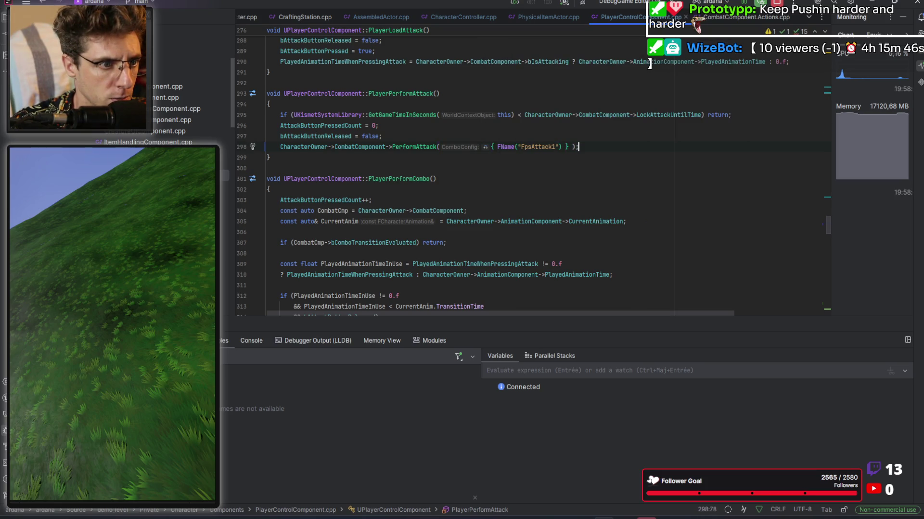
key("ctrl+alt+F11")
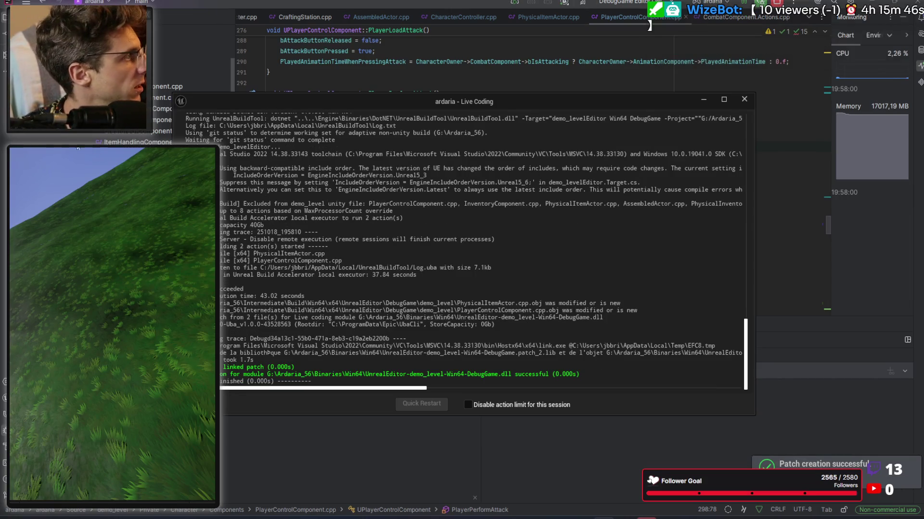
Step: Return to the Unreal Editor once the Live Coding patch has been created
key("alt+Tab")
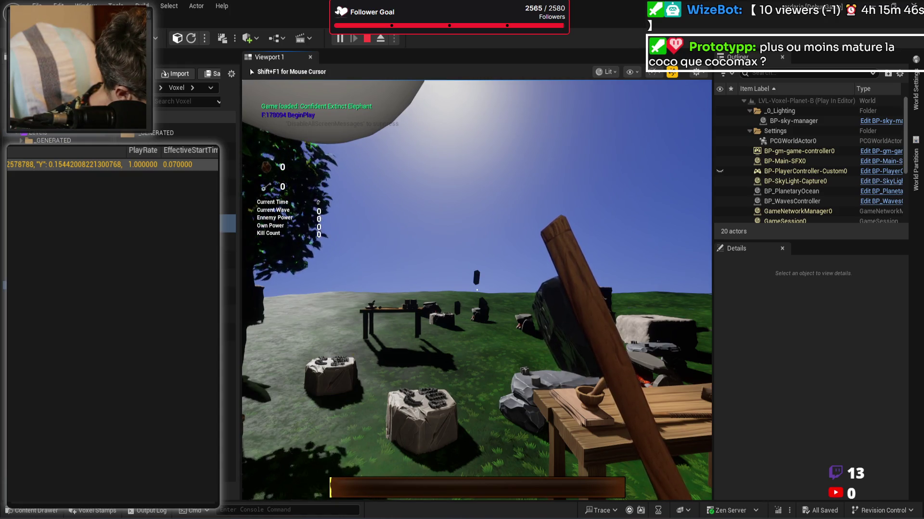
Step: Swing the axe seven times into the rock mound, then end the play session
left_click(476, 290)
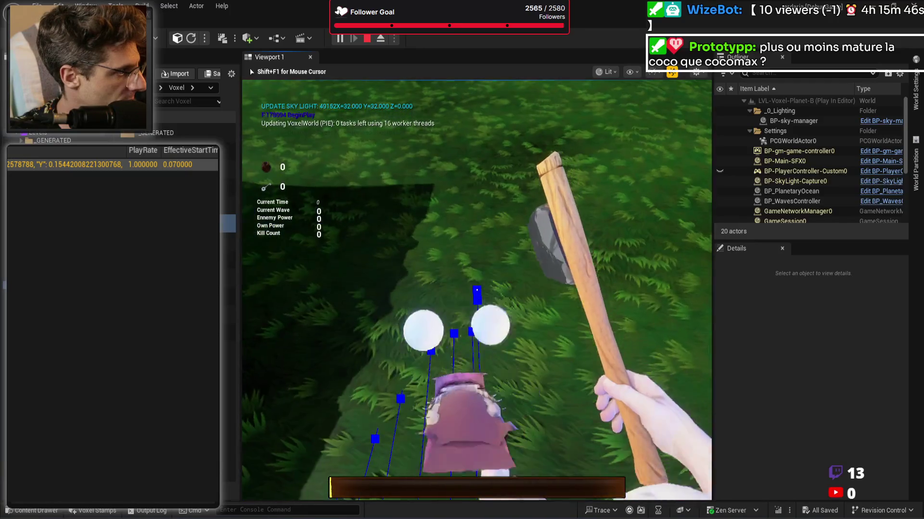
left_click(476, 289)
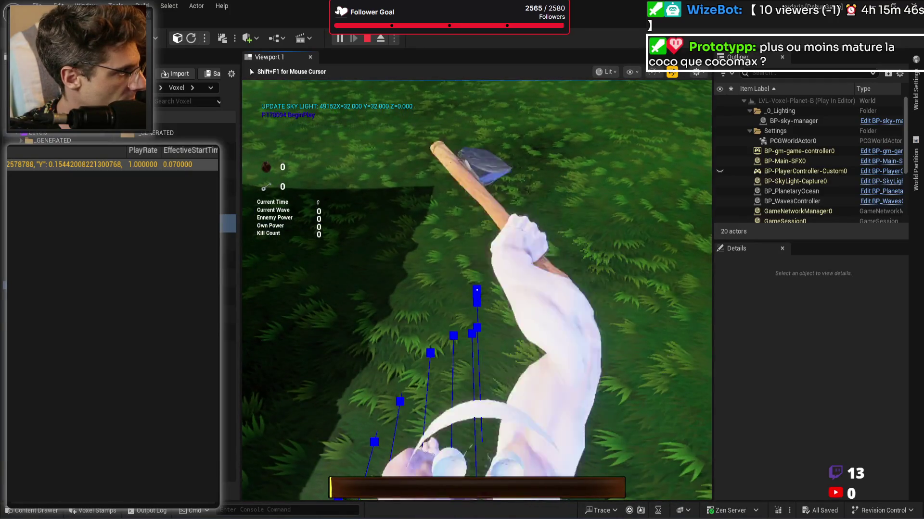
left_click(477, 289)
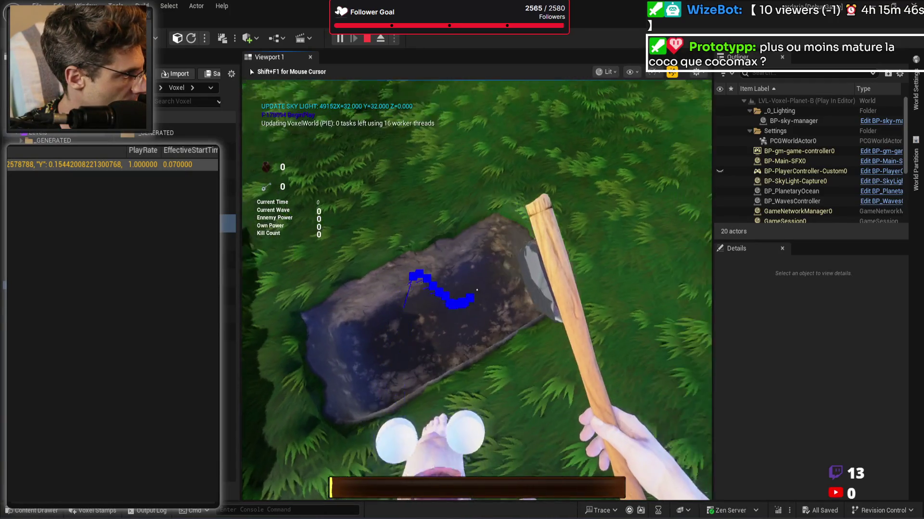
left_click(476, 289)
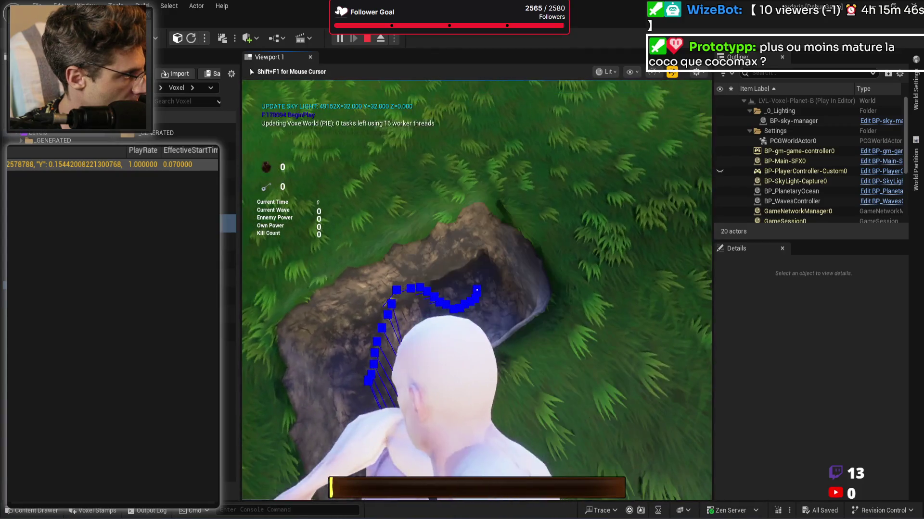
left_click(476, 290)
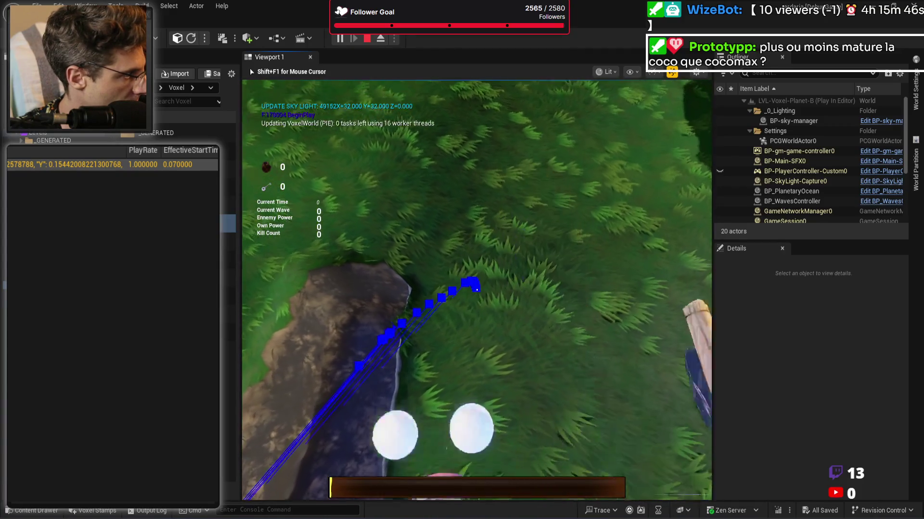
left_click(476, 290)
left_click(476, 290)
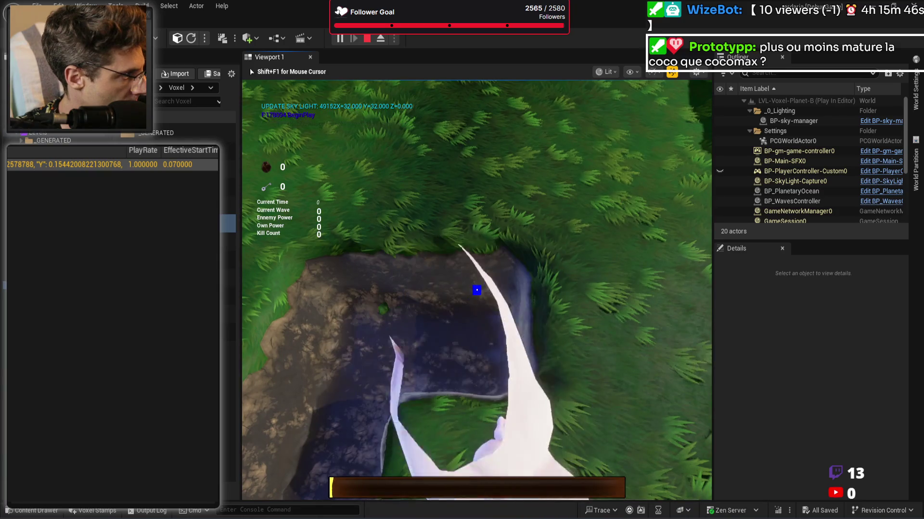
key("shift+F1")
key("Escape")
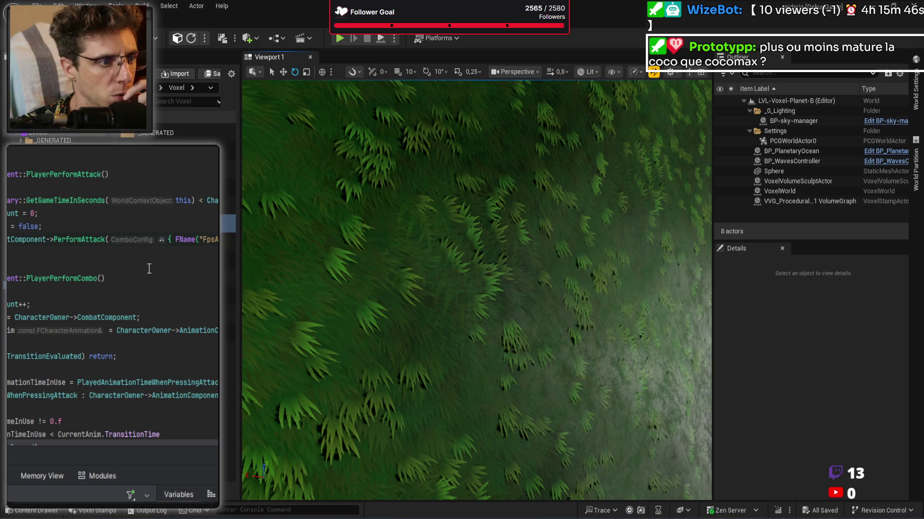
Step: Follow PerformAttack into its body, read through it, and go to the SetAnimation definition
left_click(91, 240, "ctrl")
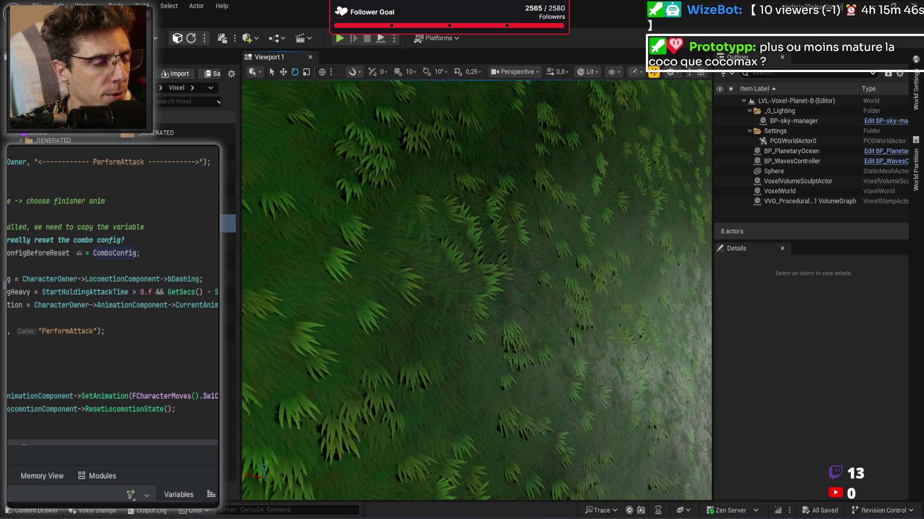
double_click(60, 259)
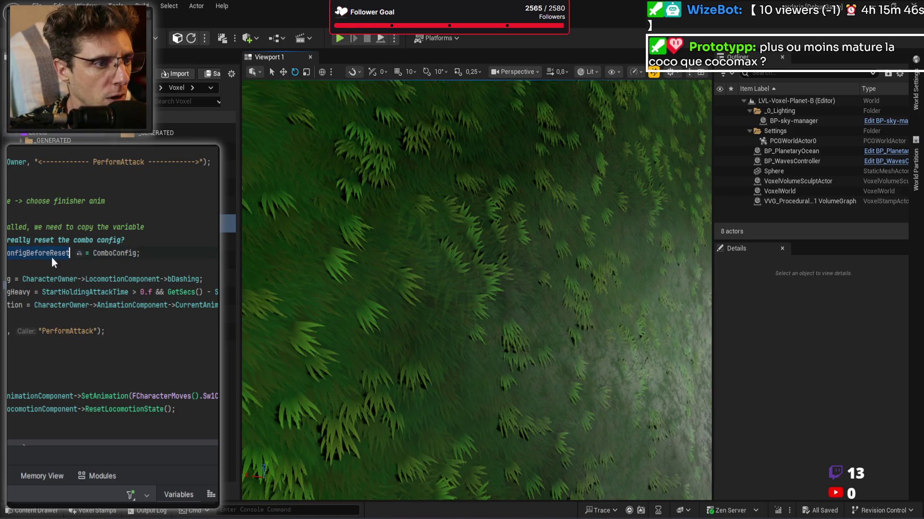
scroll(197, 252, "down", 2)
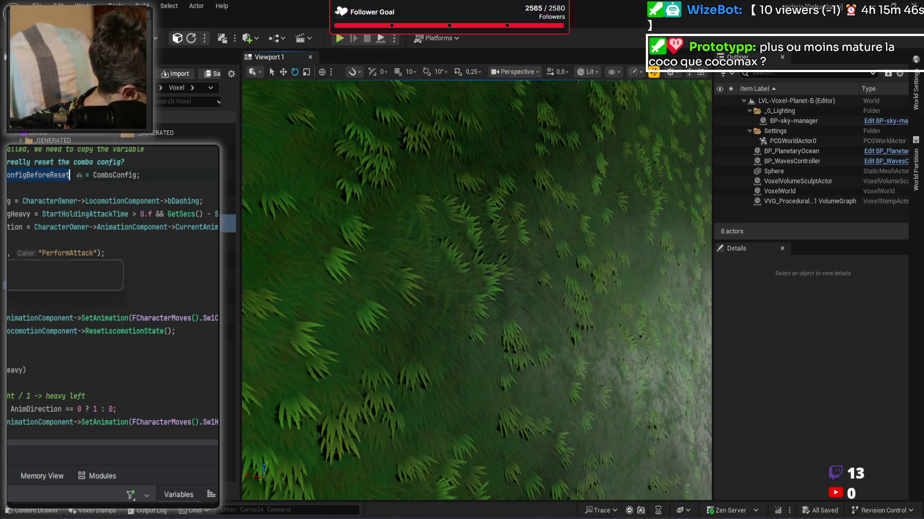
mouse_move(8, 253)
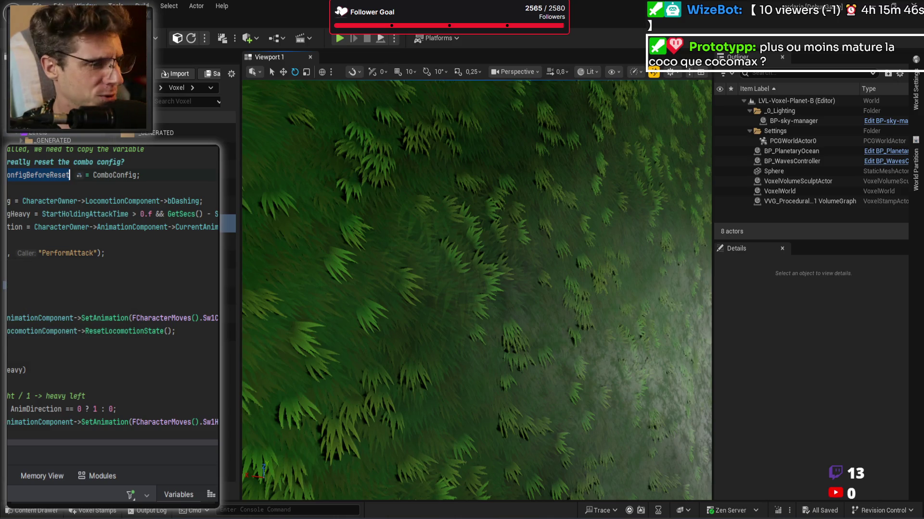
scroll(159, 313, "down", 3)
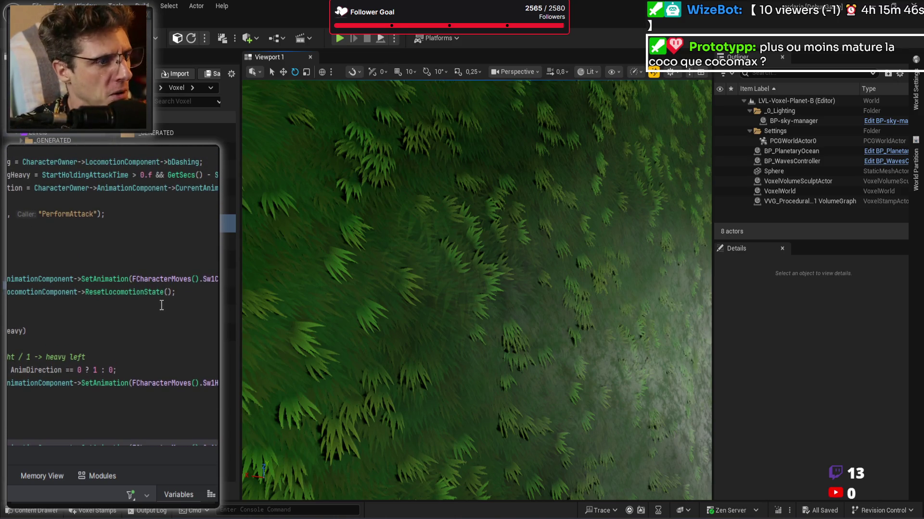
scroll(154, 353, "down", 3)
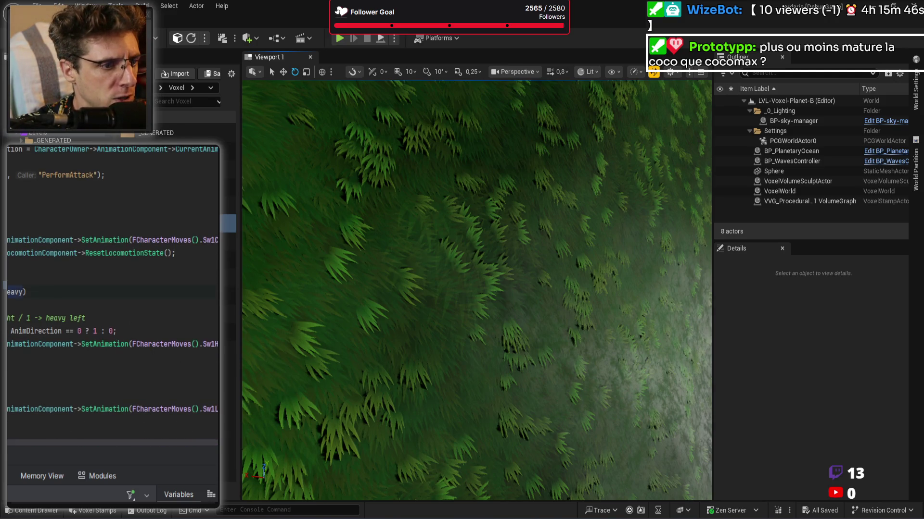
scroll(172, 383, "down", 6)
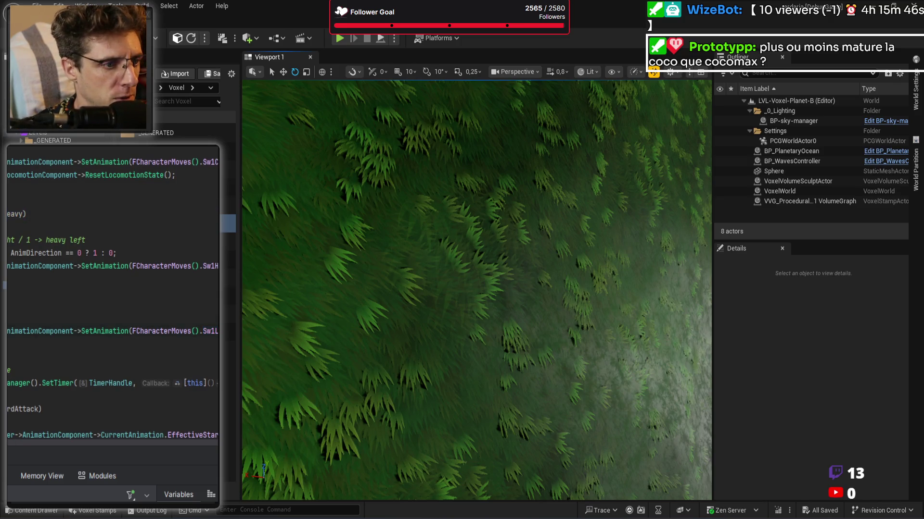
left_click(96, 331, "ctrl")
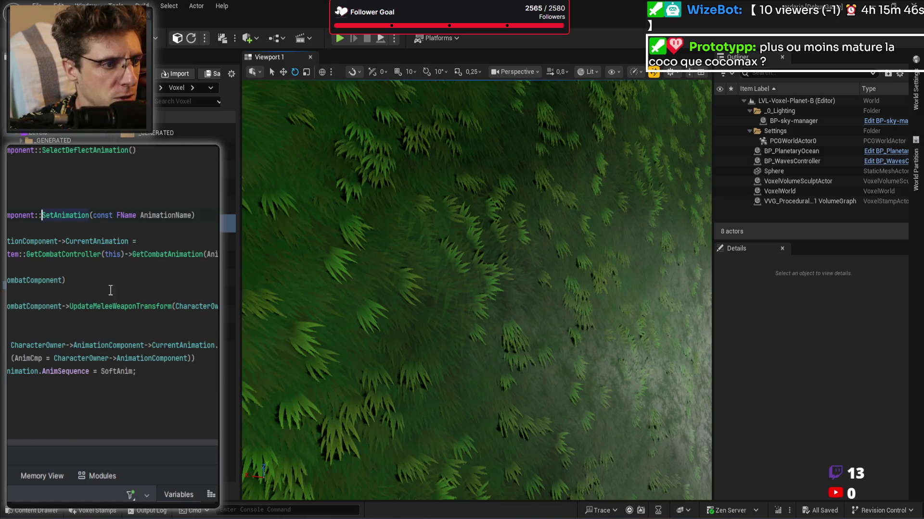
Step: Comment out the original SetAnimation call, add an active copy, and leave a blank line above
key("ctrl+alt+Left")
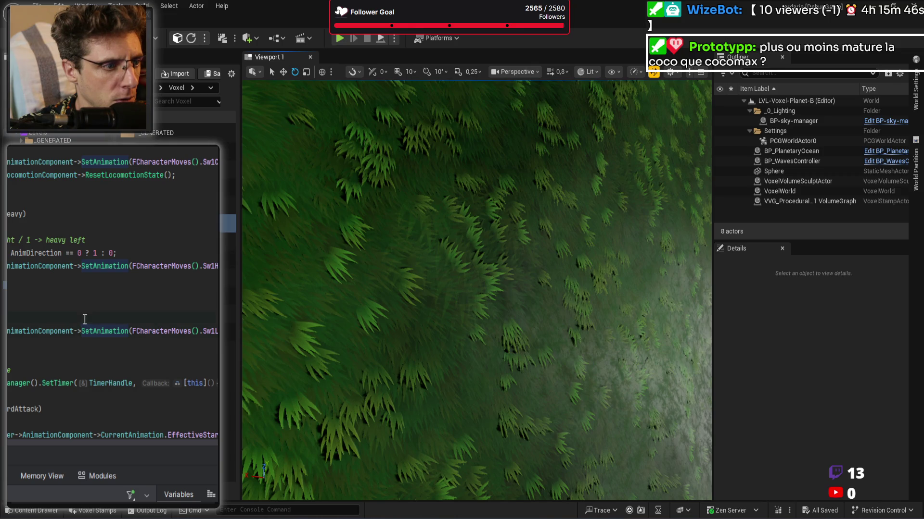
key("ctrl+slash")
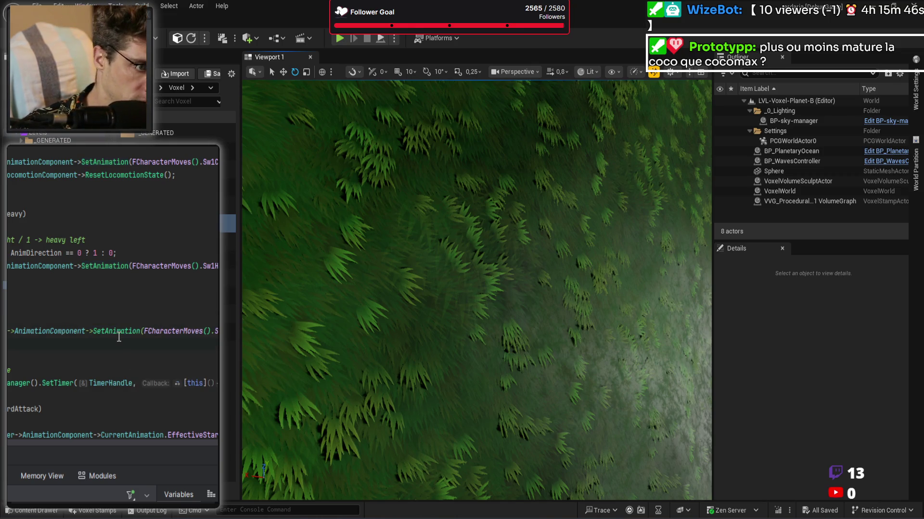
key("ctrl+shift+Right")
key("ctrl+shift+Right")
key("ctrl+shift+Right")
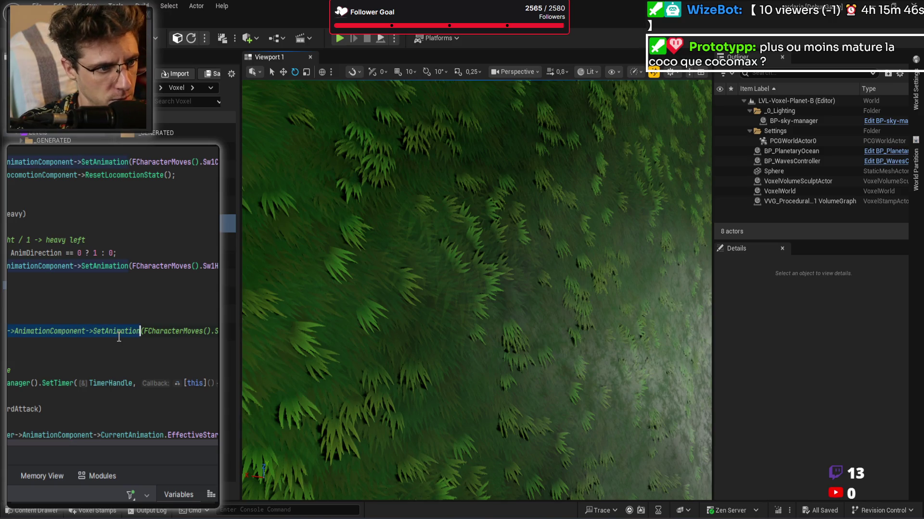
key("ctrl+c")
key("Home")
key("Return")
key("Up")
key("ctrl+v")
type("()")
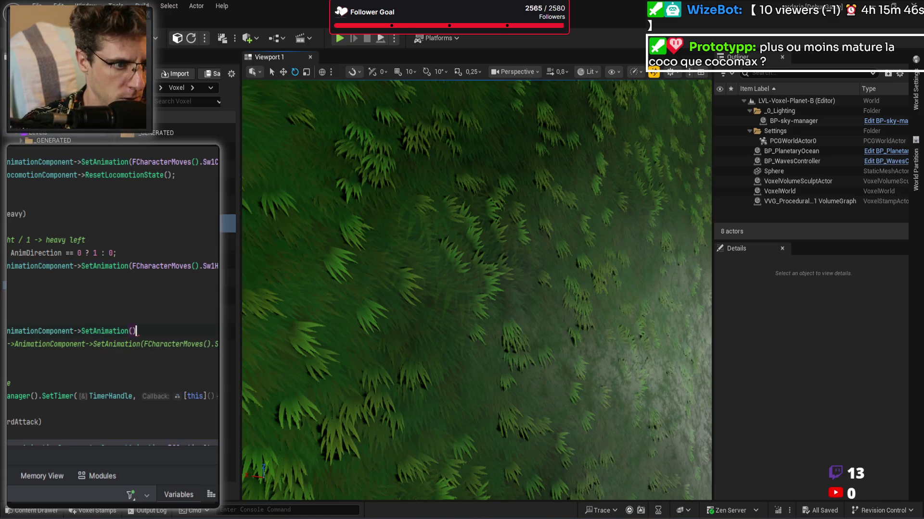
type(";")
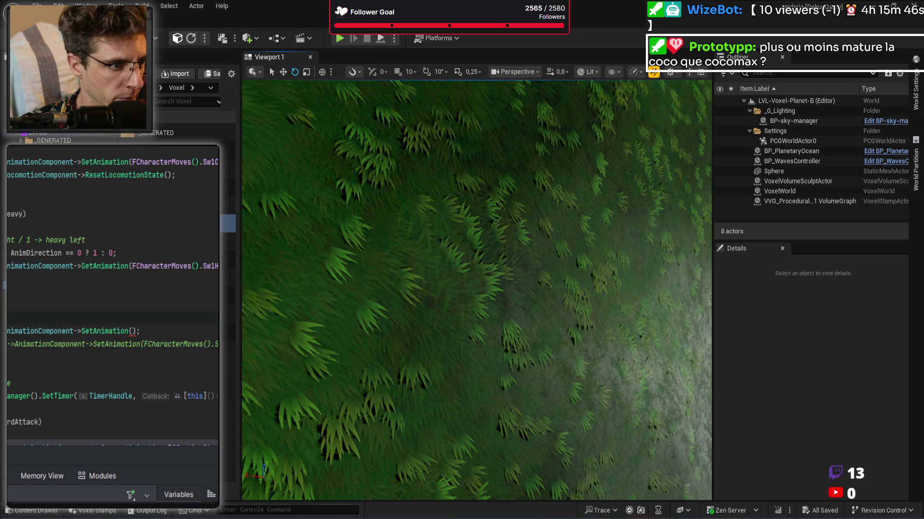
key("Home")
key("Return")
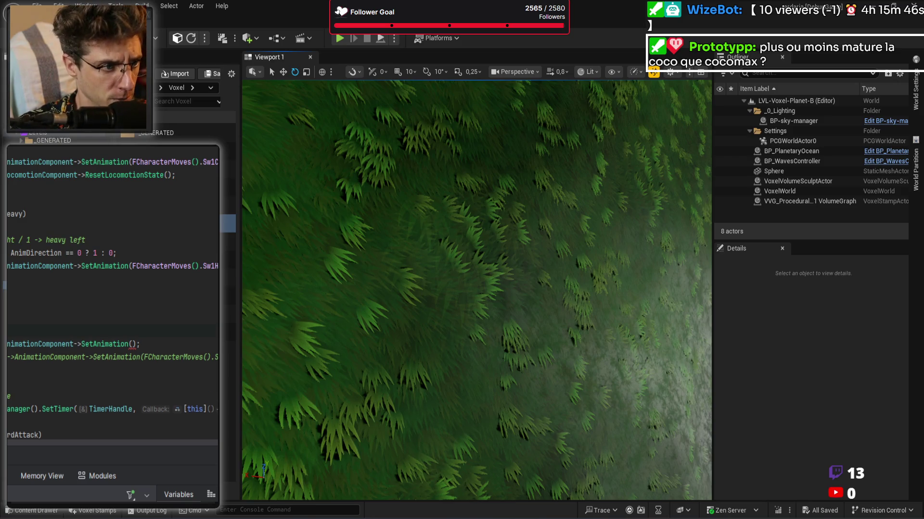
Step: Copy CharacterOwner->CameraComponent and paste it on the blank line
scroll(92, 325, "down", 5)
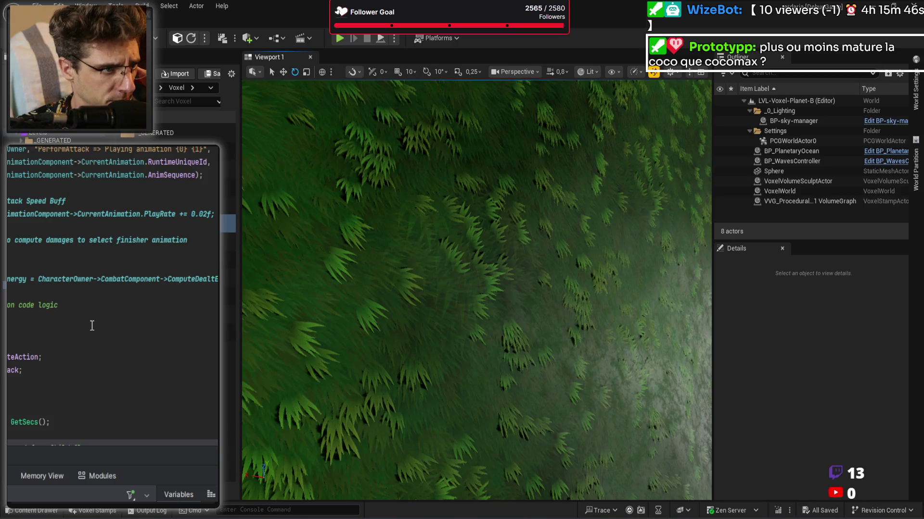
scroll(91, 326, "down", 5)
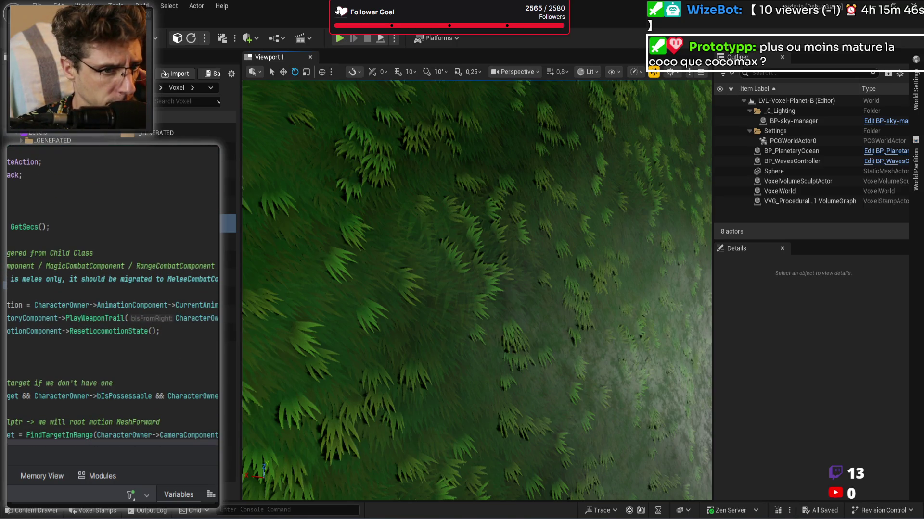
scroll(139, 324, "down", 3)
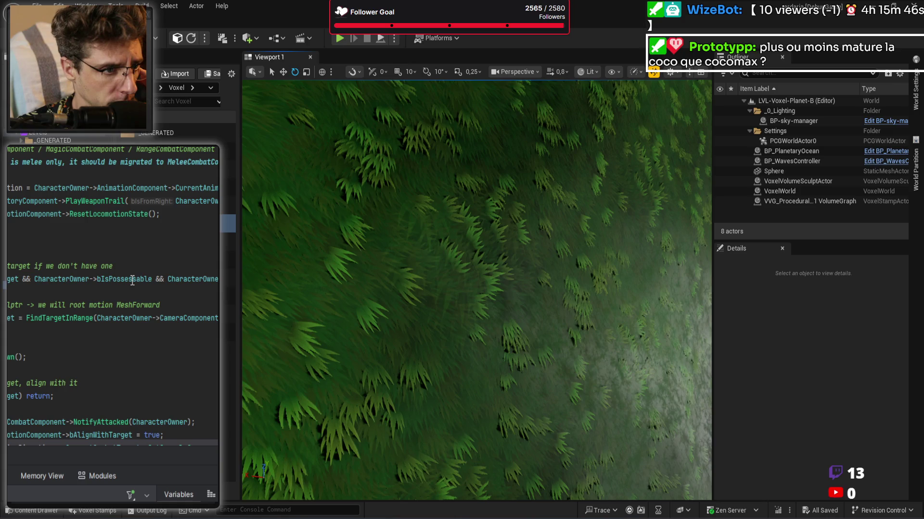
scroll(93, 318, "down", 3)
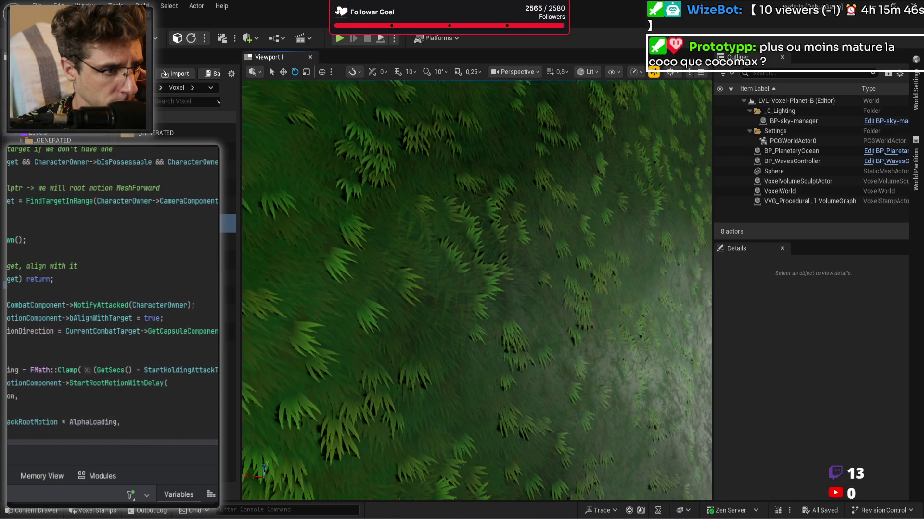
scroll(137, 254, "down", 2)
scroll(147, 283, "down", 1)
scroll(146, 283, "up", 2)
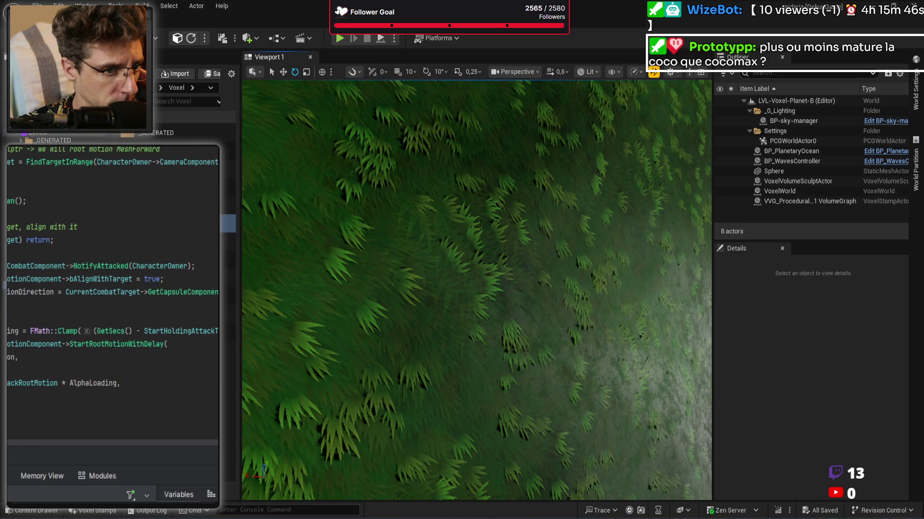
scroll(24, 281, "up", 1)
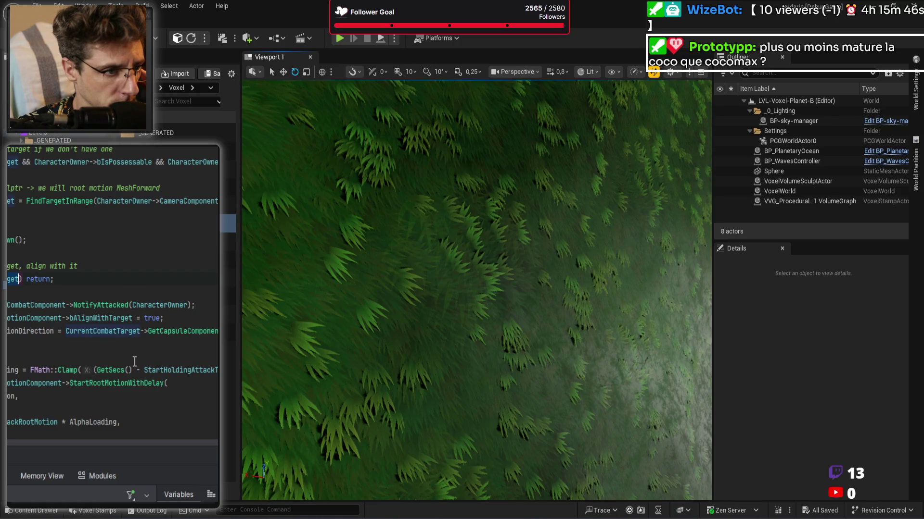
scroll(91, 312, "up", 1)
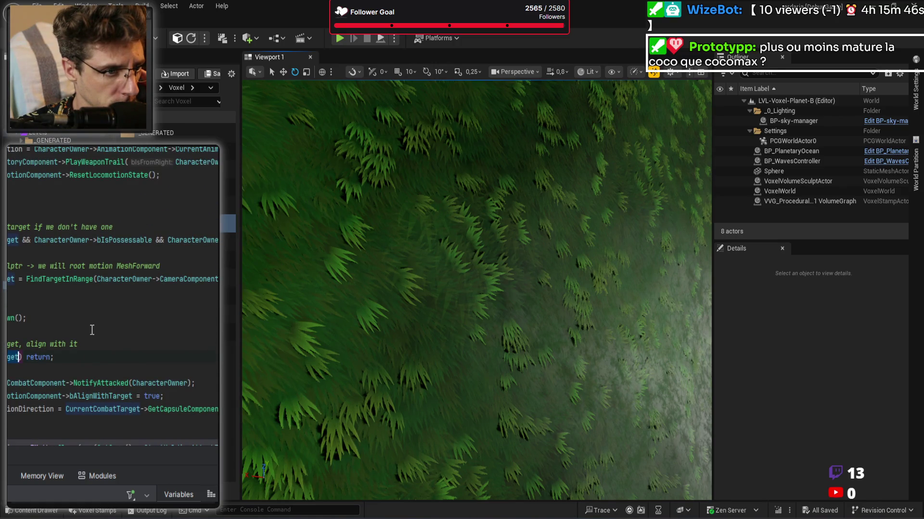
scroll(96, 332, "up", 2)
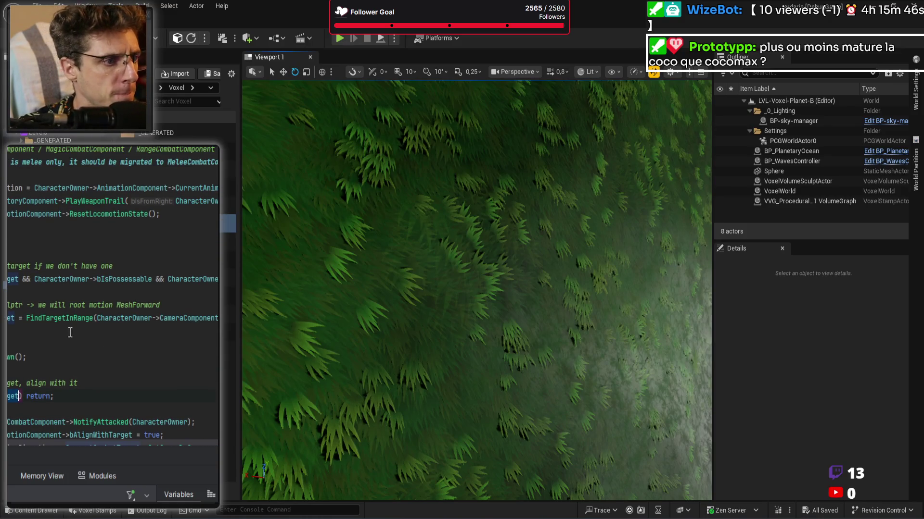
left_click(124, 318)
key("ctrl+w")
key("ctrl+w")
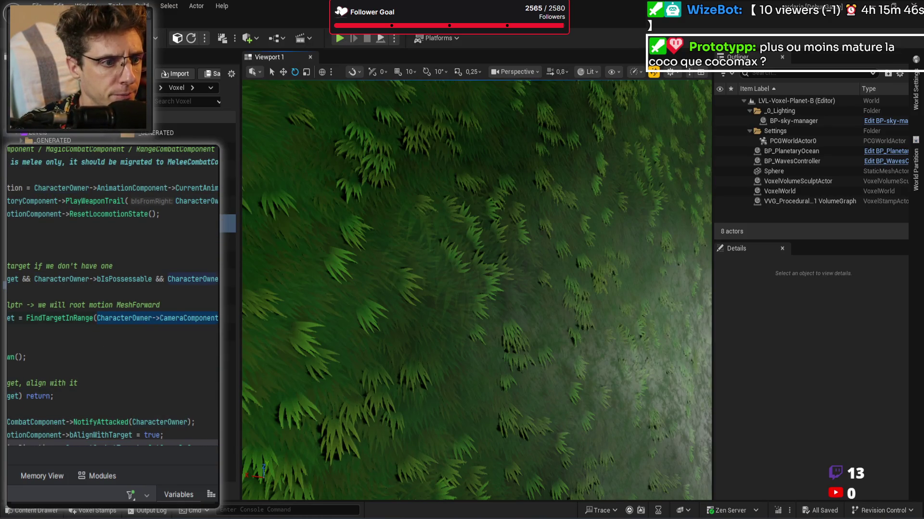
scroll(105, 213, "up", 15)
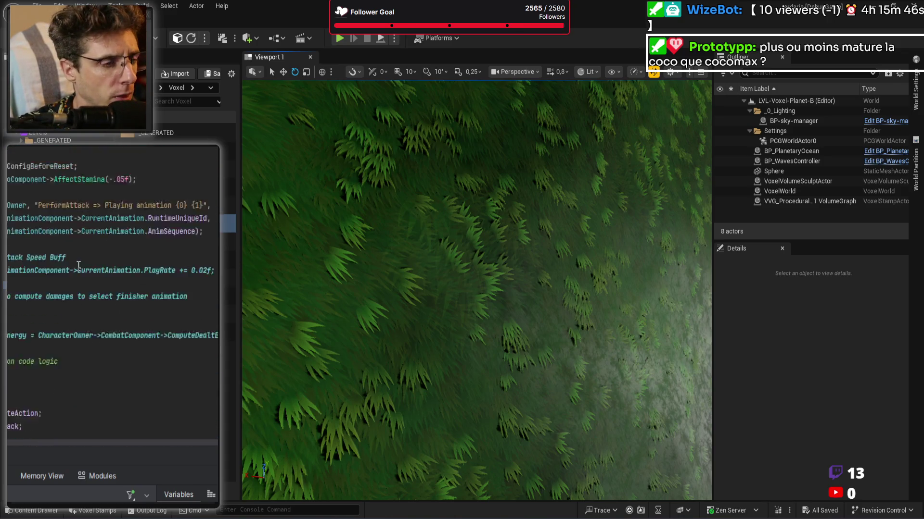
scroll(95, 337, "up", 4)
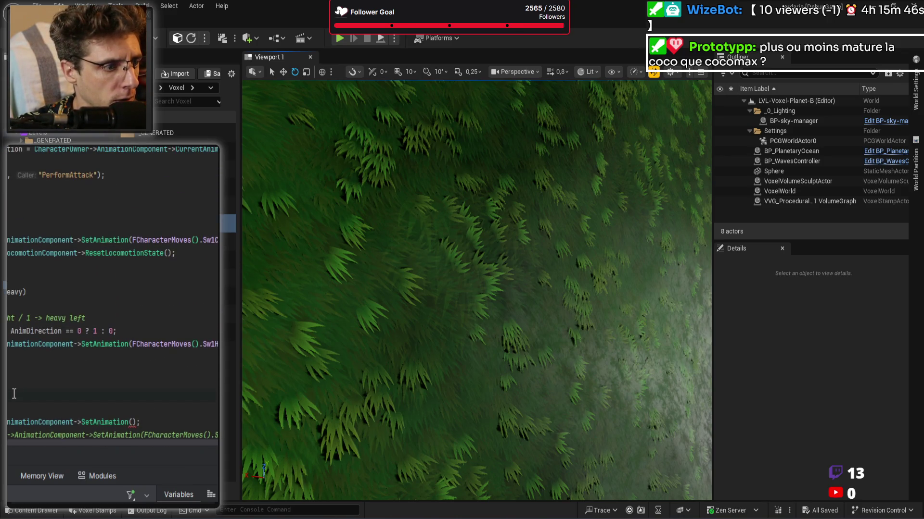
key("ctrl+v")
Step: Complete the camera reference to CurrentCameraMode using autocomplete
type("->Camera")
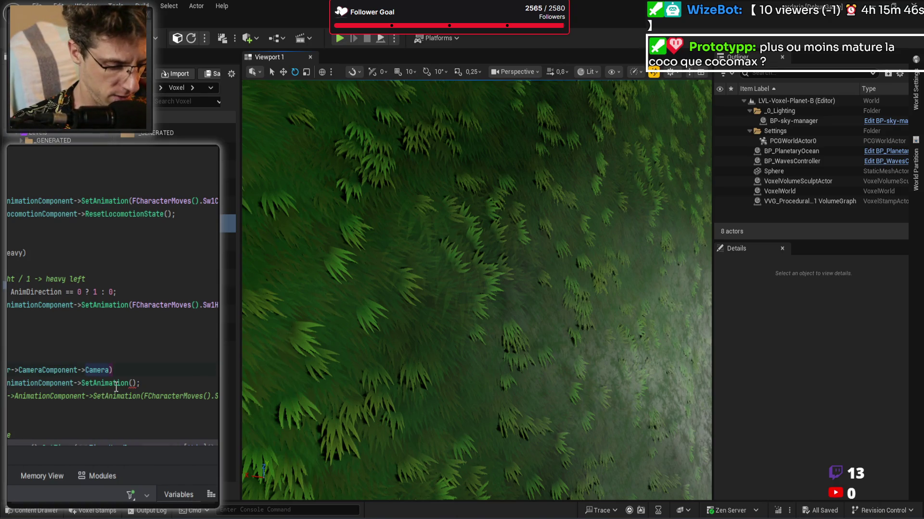
type(".Mode")
key("Down")
key("Down")
key("Up")
key("Escape")
key("ctrl+shift+Left")
key("ctrl+shift+Left")
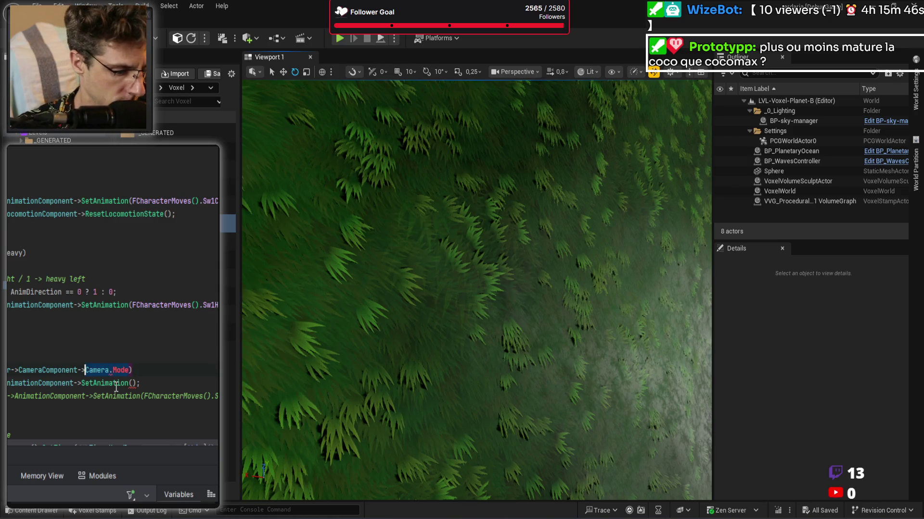
type("Mode")
key("Down")
key("Down")
key("Up")
key("Up")
key("Return")
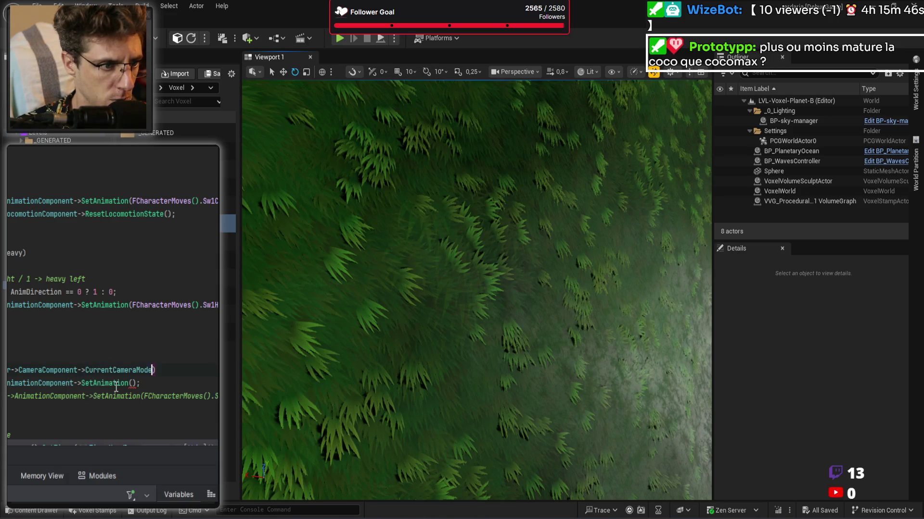
Step: Make it an if condition comparing against Fpc and open the block
type("== ")
type("Fpx")
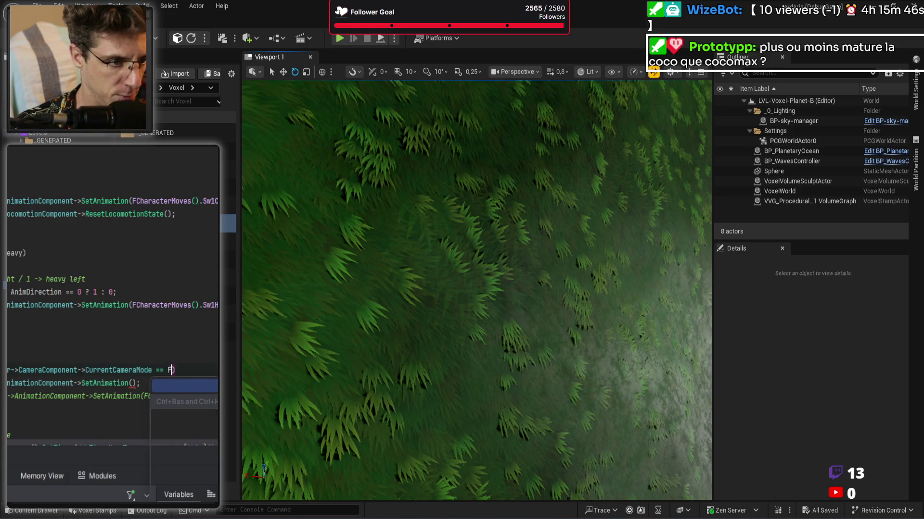
key("BackSpace")
type("c")
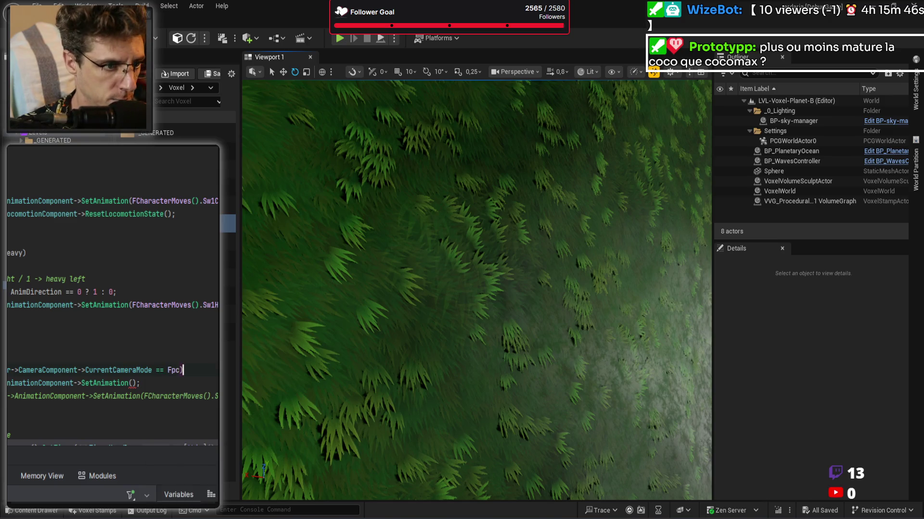
key("Return")
type("{")
key("Return")
key("Return")
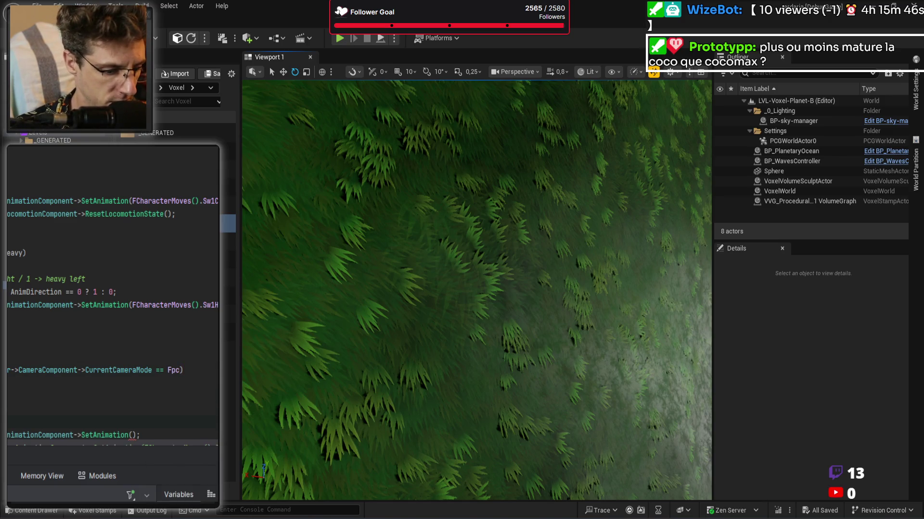
key("Return")
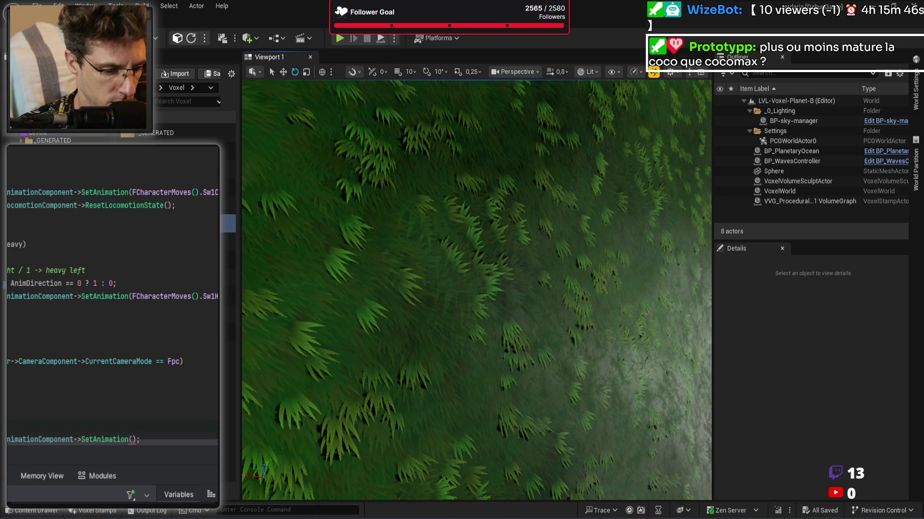
key("Return")
Step: Inside the Fpc block, call SetAnimation(ComboConfig[0]) and start a Live Coding recompile
scroll(115, 383, "down", 5)
scroll(164, 232, "up", 3)
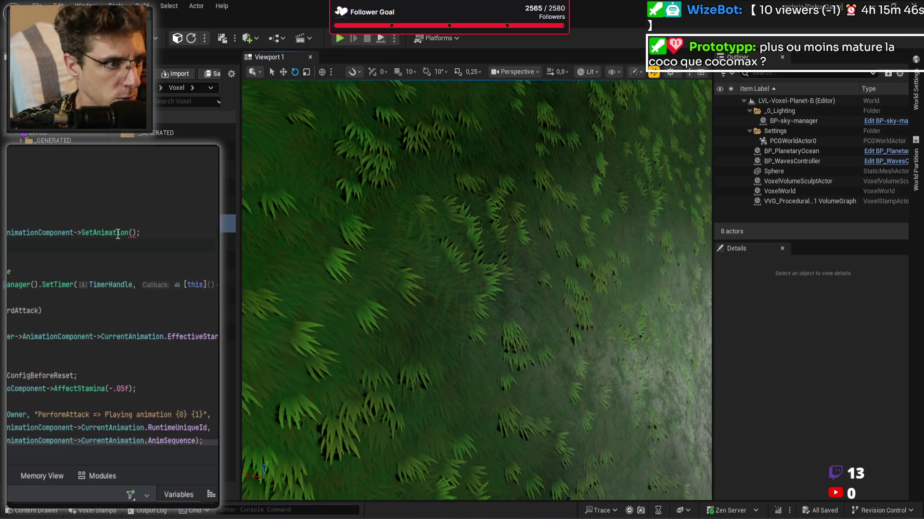
key("ctrl+z")
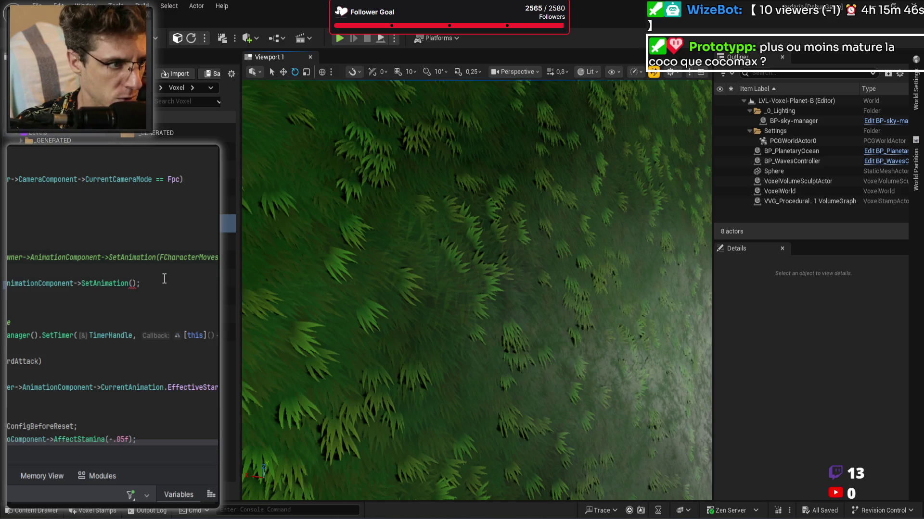
key("ctrl+z")
key("ctrl+z")
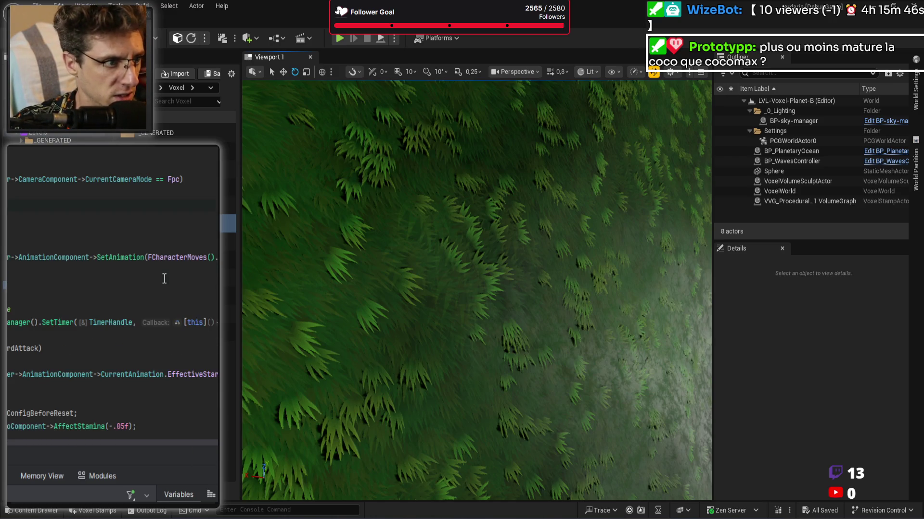
key("ctrl+shift+z")
key("ctrl+shift+z")
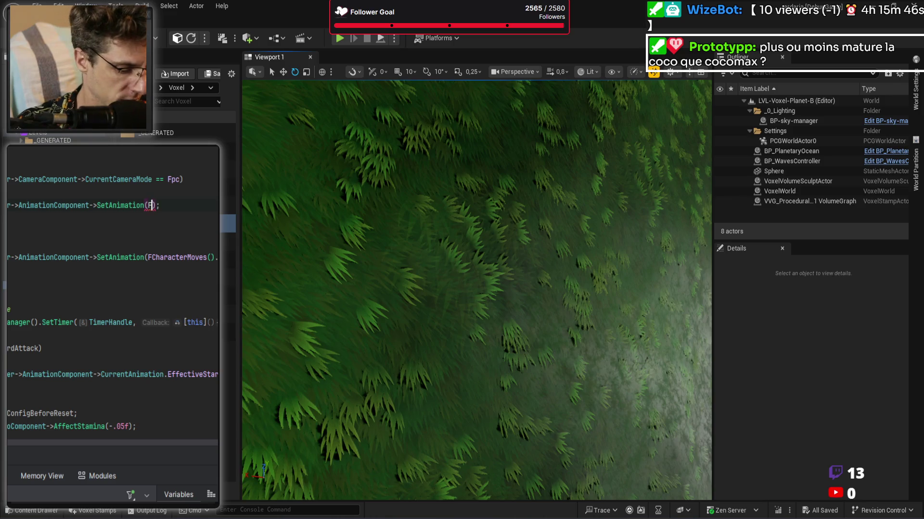
type("FName")
key("Return")
type("\"")
left_click(168, 205)
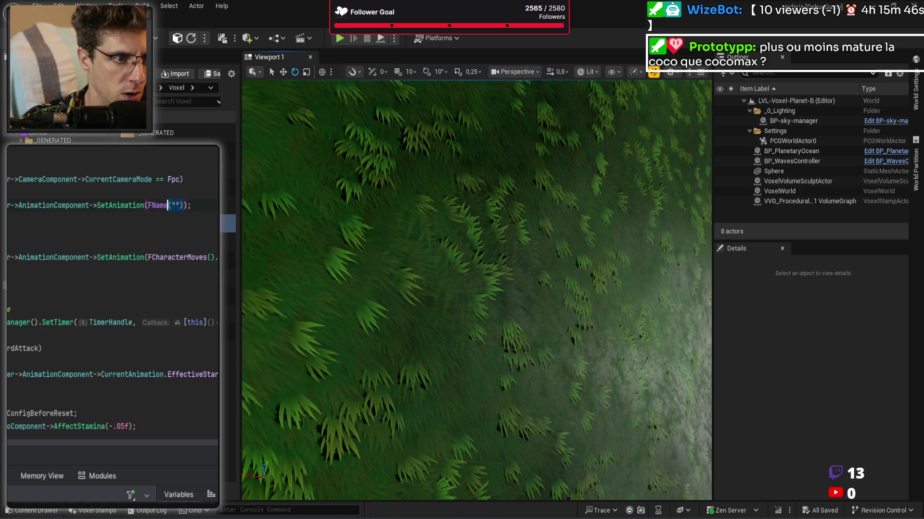
scroll(152, 246, "up", 10)
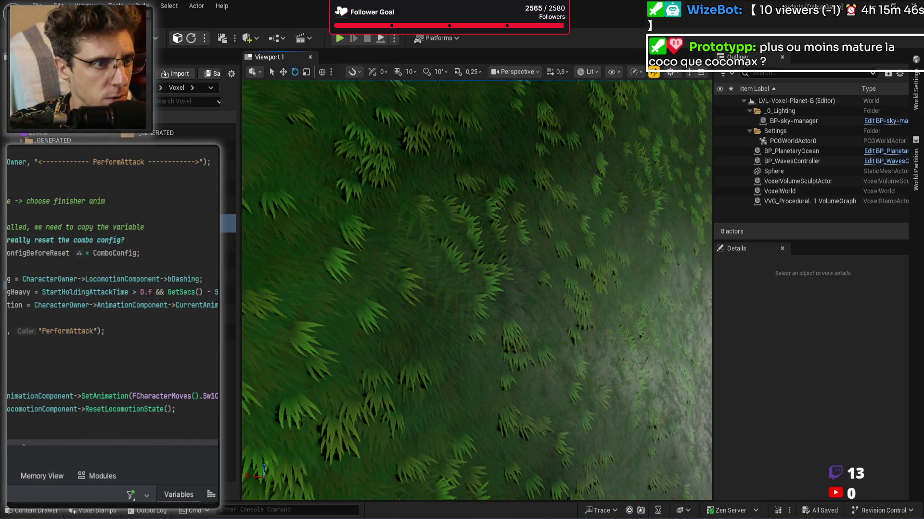
scroll(186, 209, "down", 6)
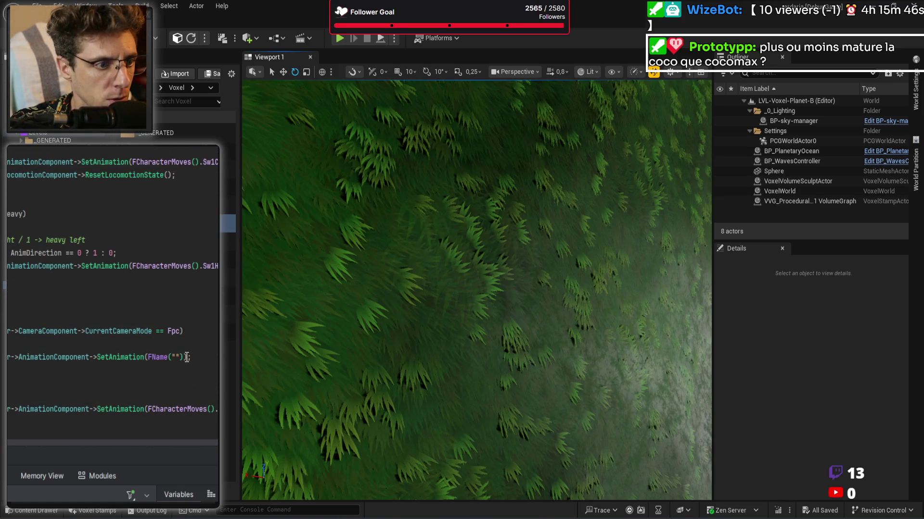
key("shift+ctrl+Left")
key("shift+ctrl+Left")
key("shift+ctrl+Left")
type("ComboConfig[0")
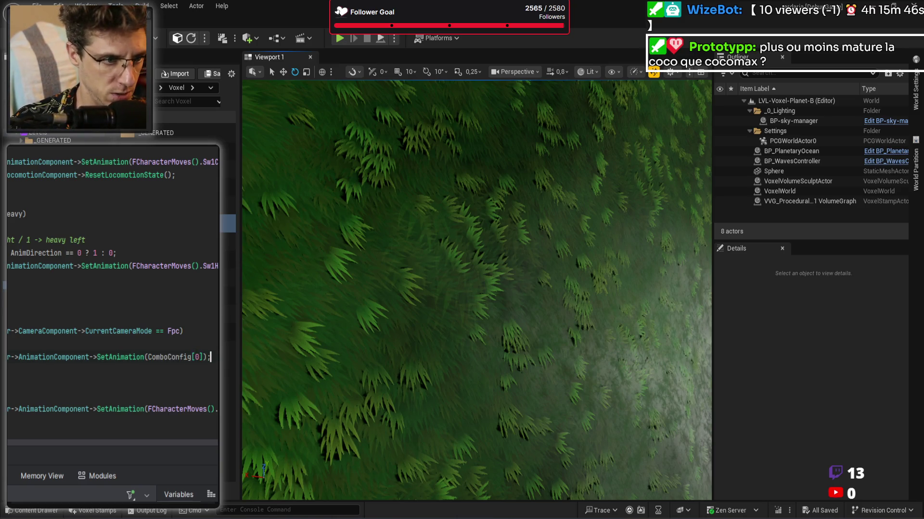
key("ctrl+alt+F11")
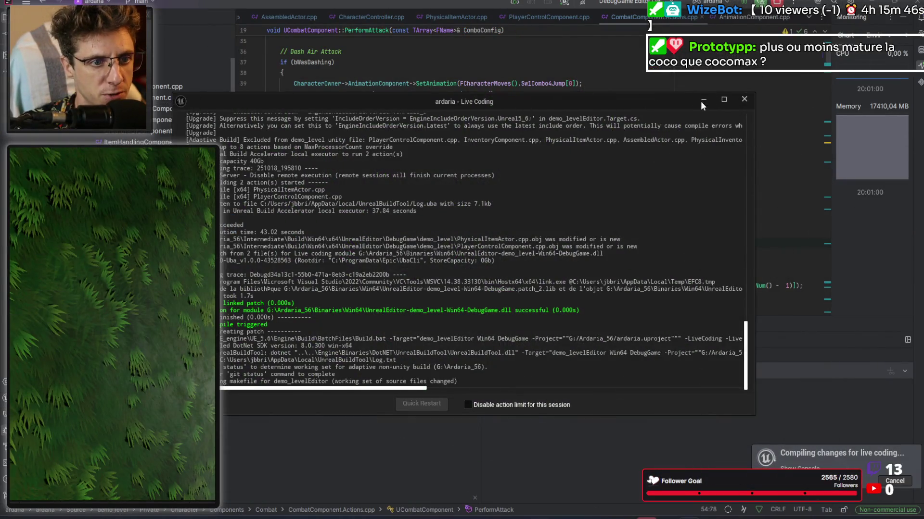
Step: Hide the Live Coding console, review the light-attack if/else block, and recompile again
left_click(702, 101)
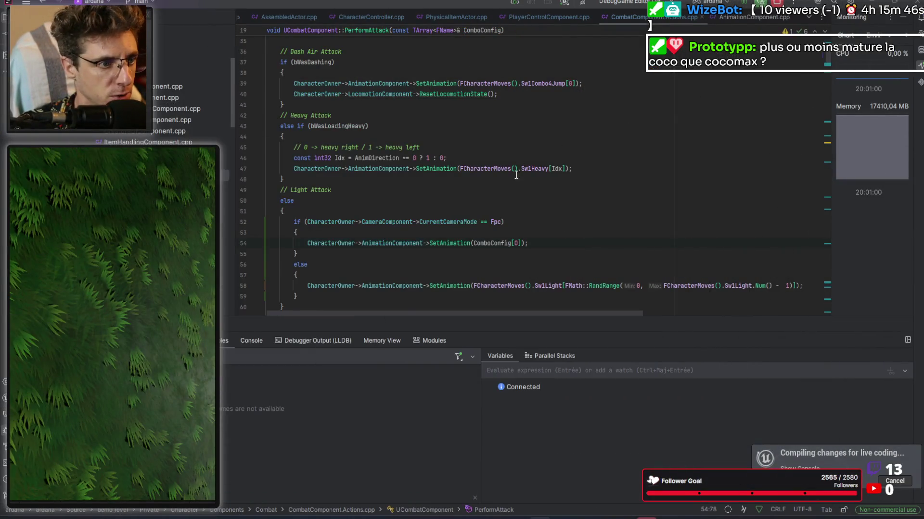
scroll(384, 230, "down", 2)
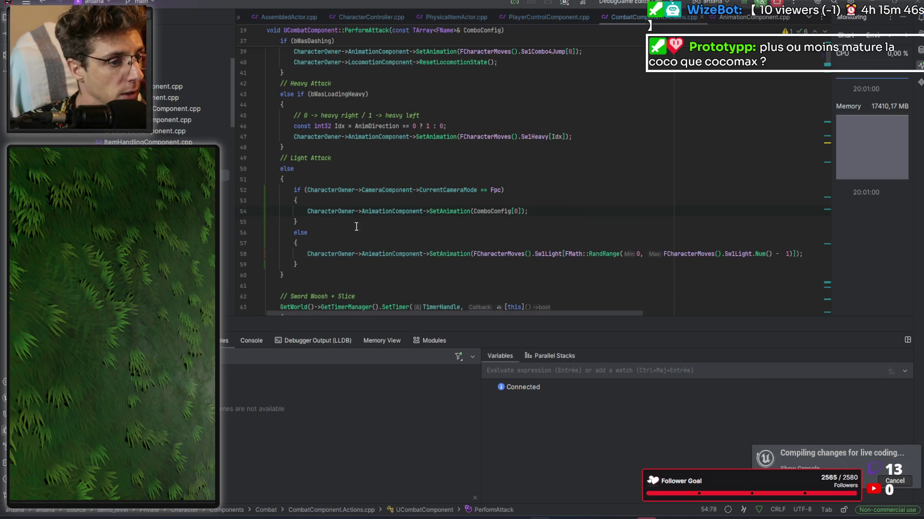
mouse_move(319, 265)
left_mouse_down()
mouse_move(263, 181)
mouse_move(237, 184)
left_mouse_up()
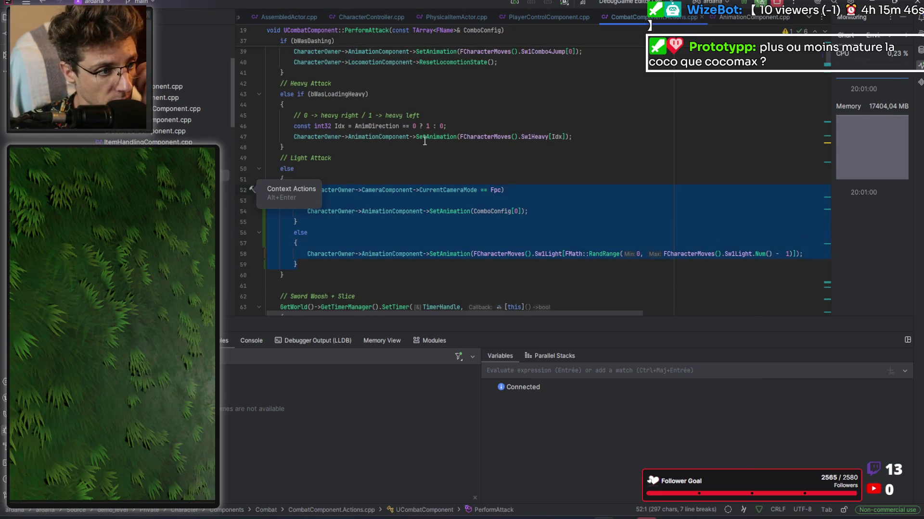
left_click(526, 189)
scroll(526, 189, "up", 3)
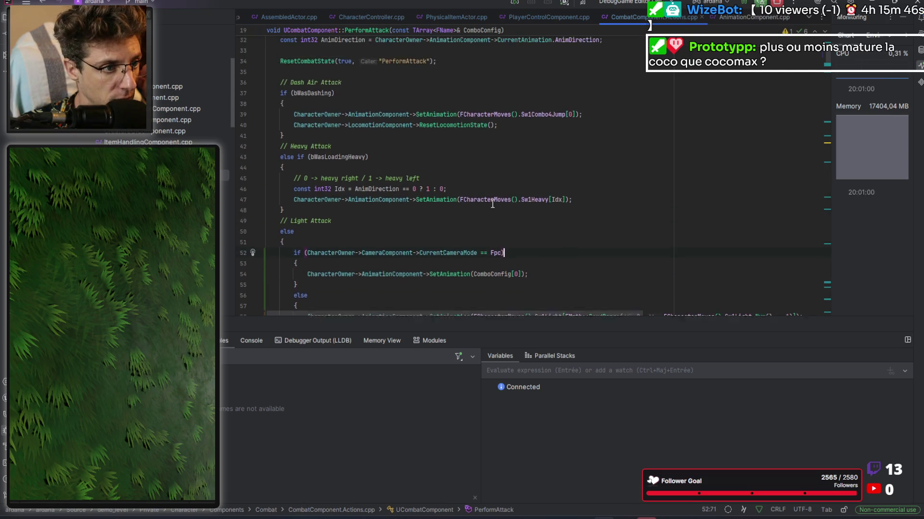
scroll(577, 132, "down", 1)
scroll(577, 132, "down", 1)
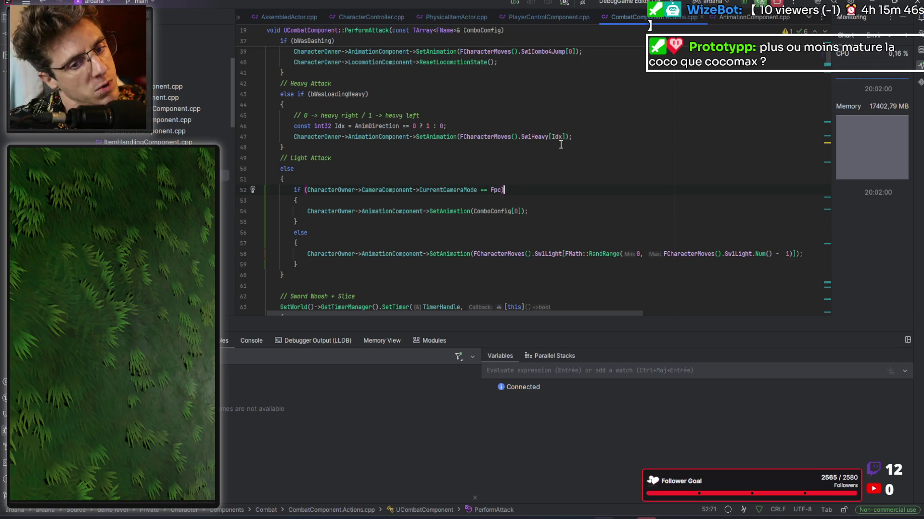
key("ctrl+alt+F11")
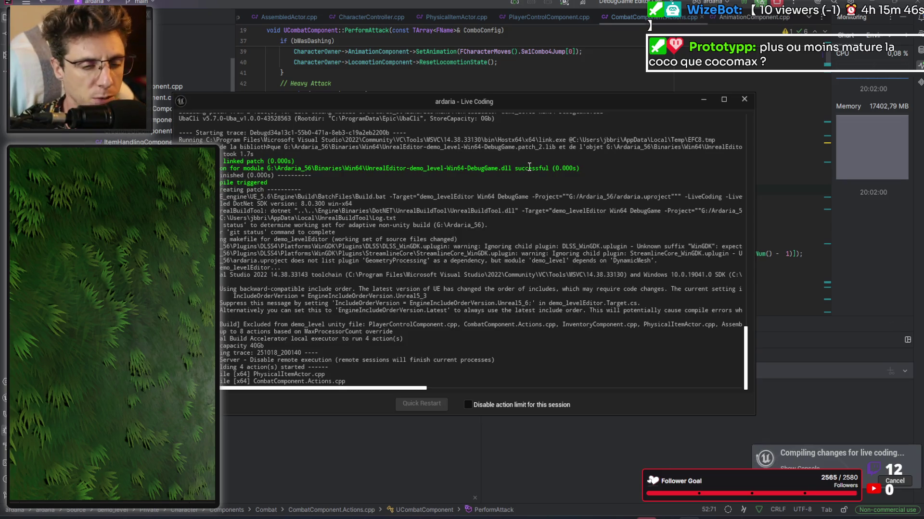
Step: Move the Live Coding log window aside
left_click_drag(514, 99, 538, 86)
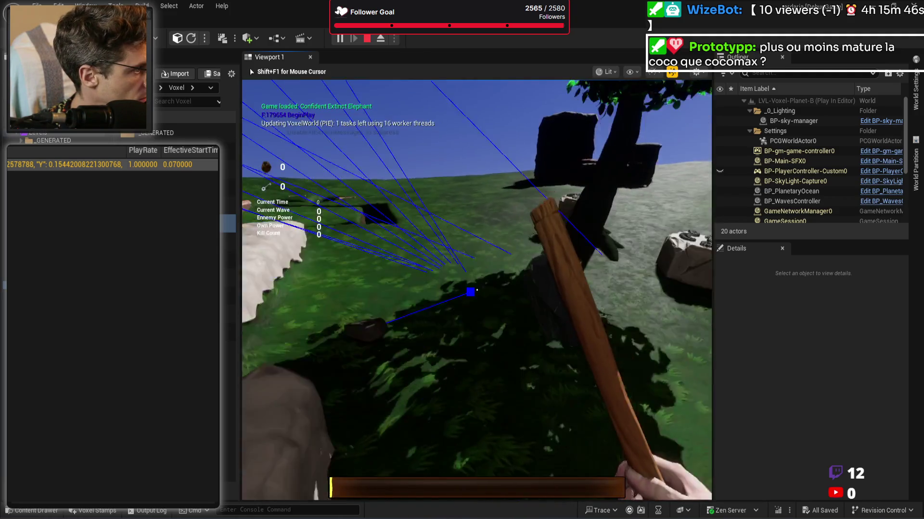
Step: Walk forward, swing the axe five times to dig a pit, then stop the game
key("w")
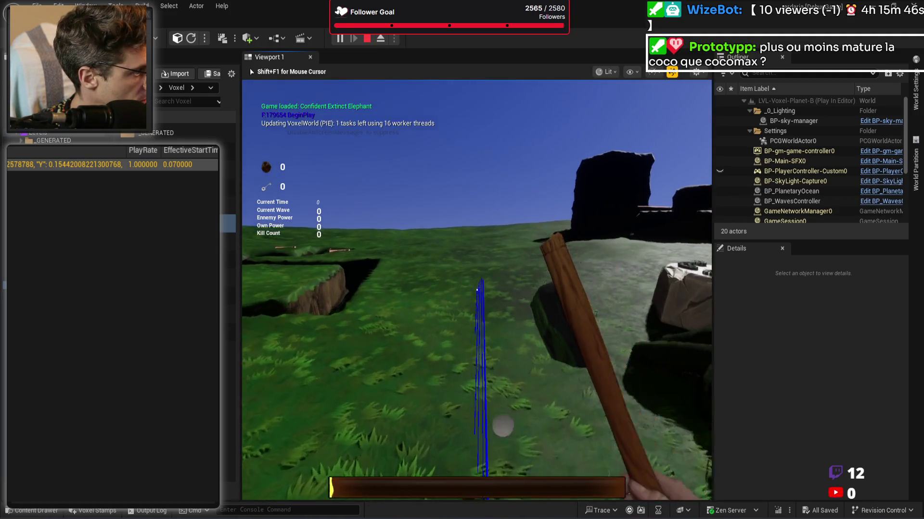
left_click(477, 290)
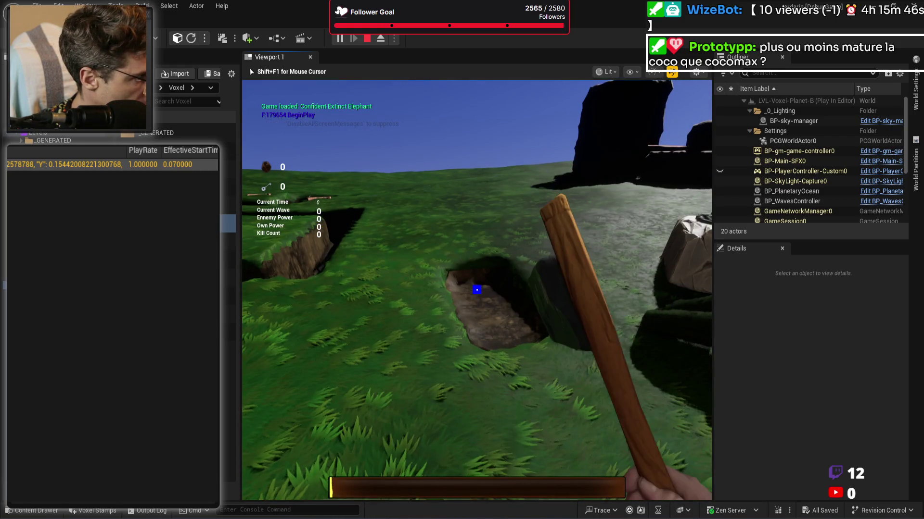
left_click(477, 290)
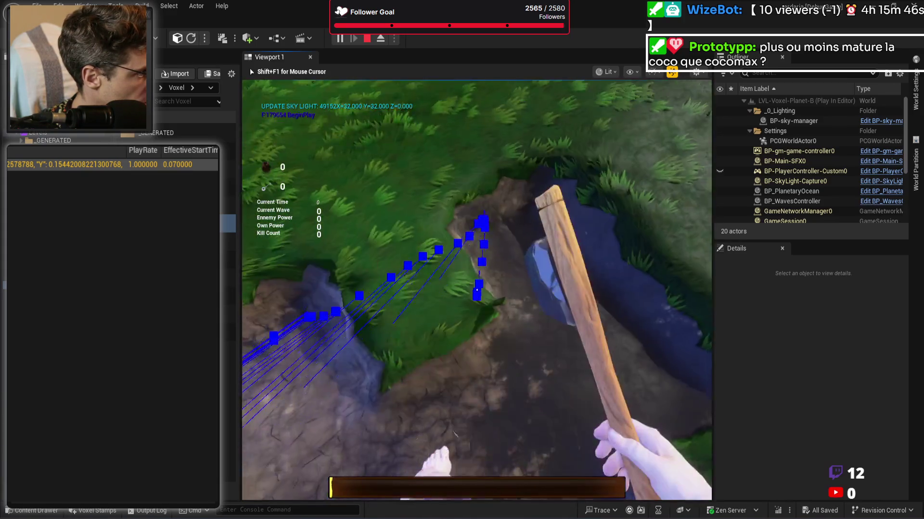
left_click(477, 290)
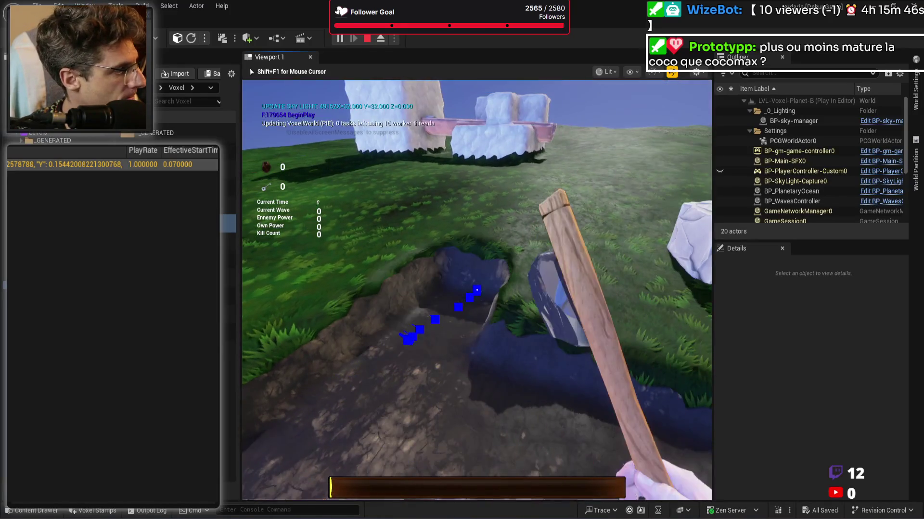
left_click(477, 290)
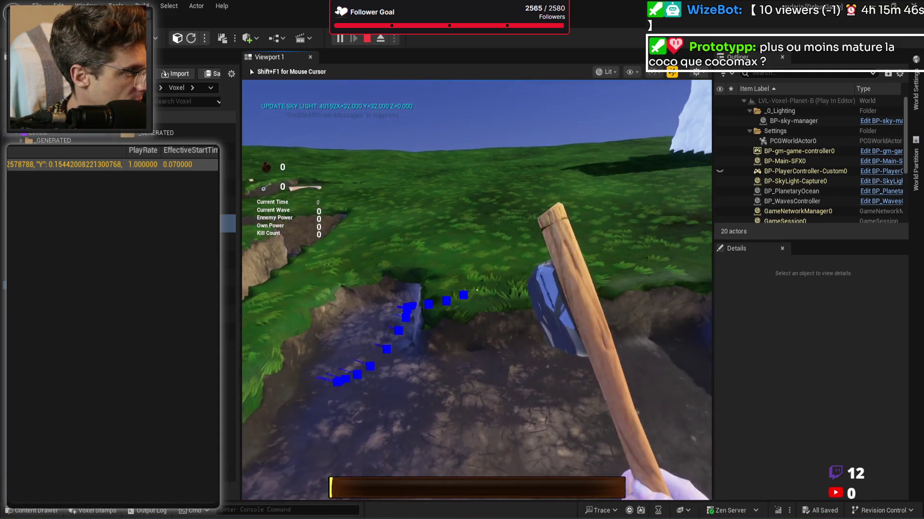
left_click(476, 290)
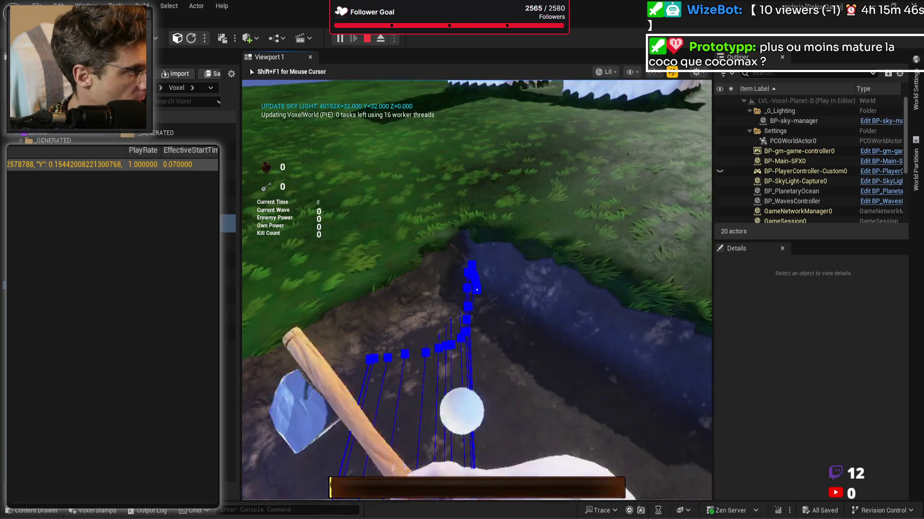
key("Escape")
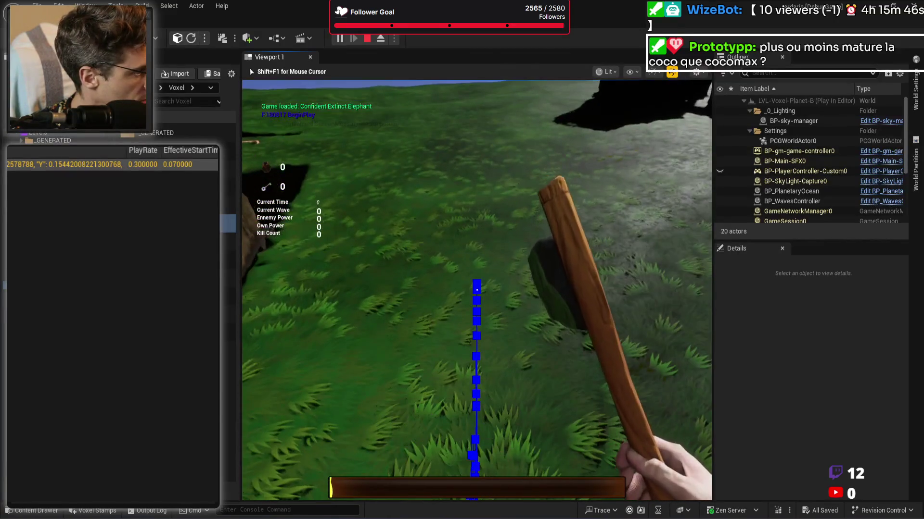
Step: In a second run, swing the pickaxe repeatedly to widen the pit into a trench, then stop
left_click(476, 290)
left_click(476, 291)
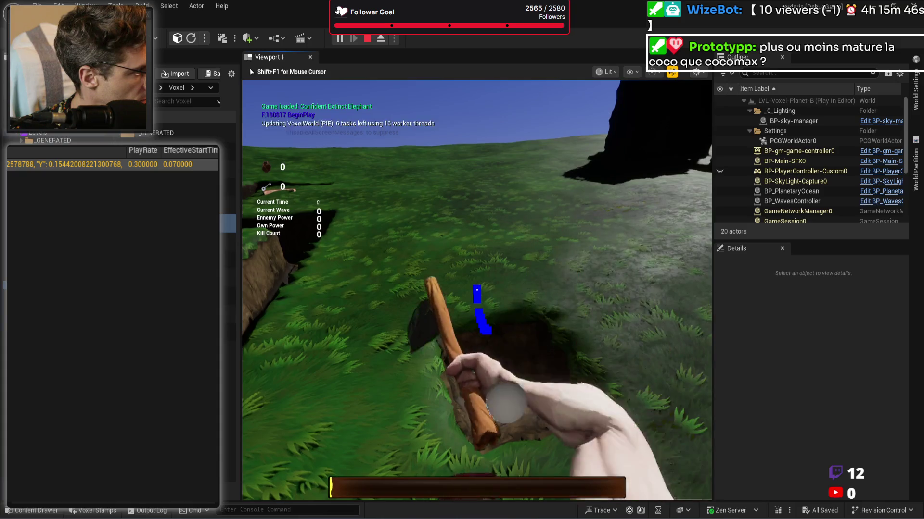
left_click(476, 291)
left_click(477, 290)
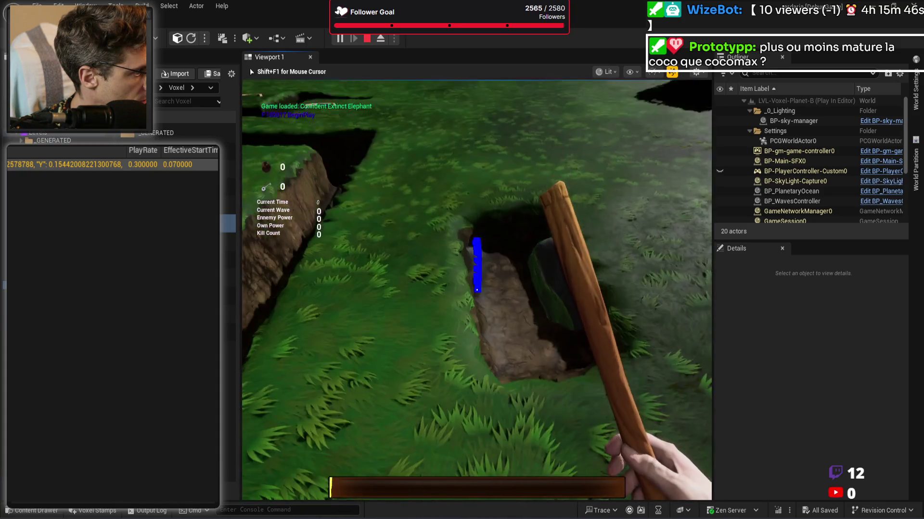
left_click(476, 290)
left_click(476, 291)
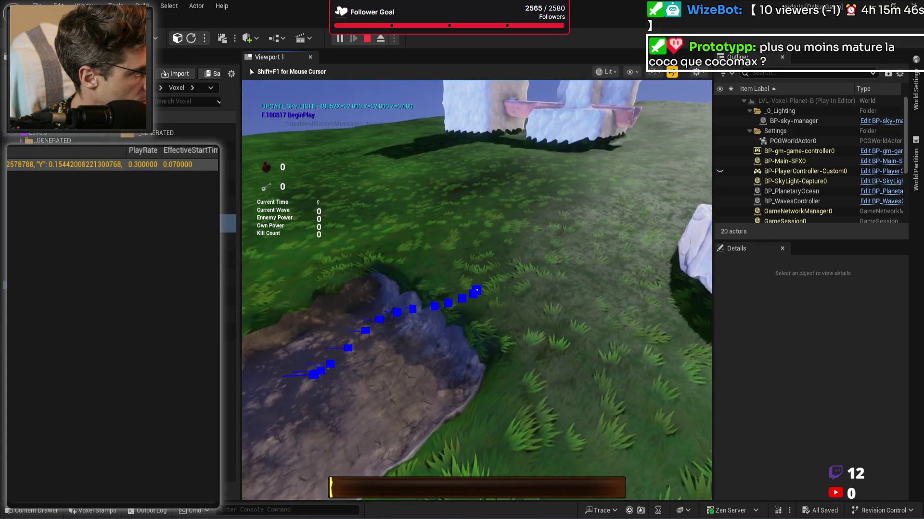
left_click(476, 290)
left_click(476, 290)
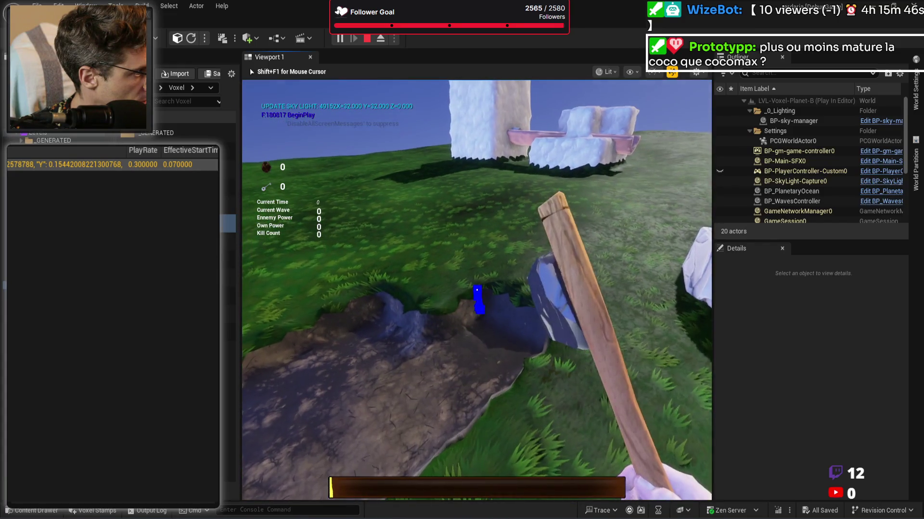
left_click(476, 290)
left_click(476, 290)
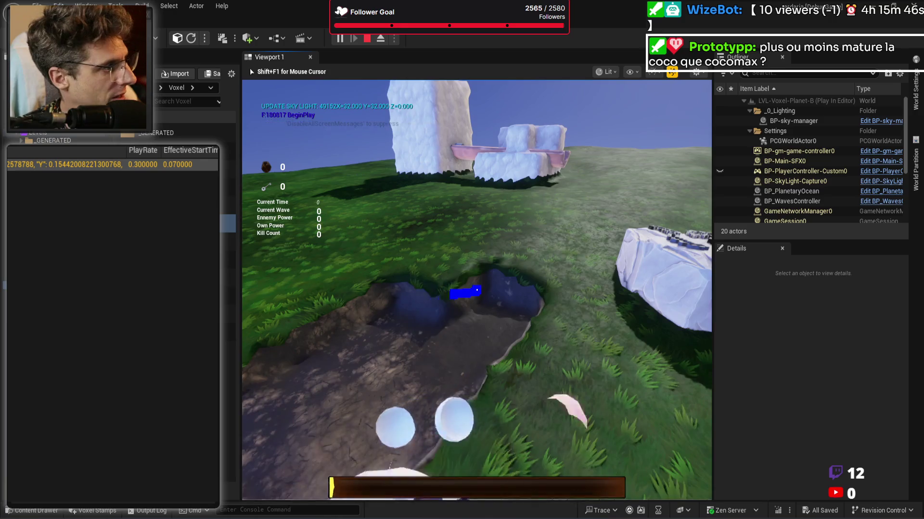
left_click(476, 291)
left_click(477, 291)
left_click(476, 290)
left_click(476, 290)
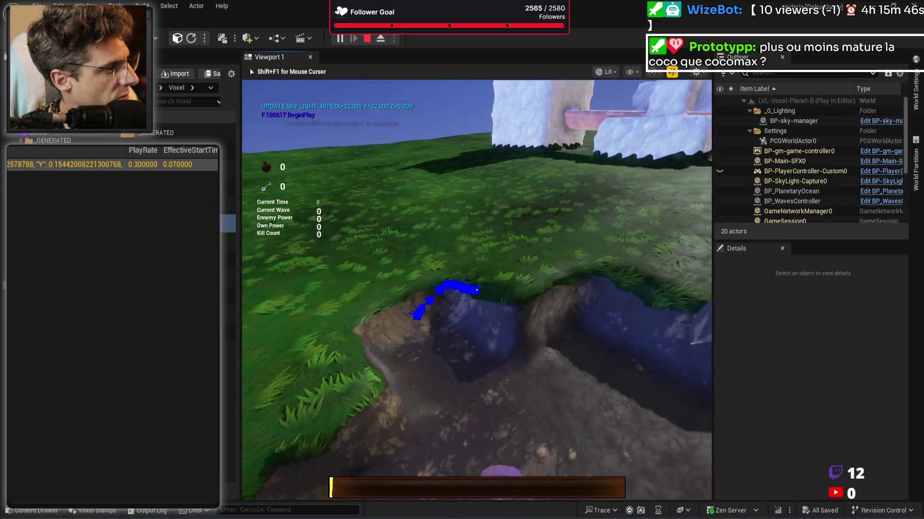
left_click(476, 290)
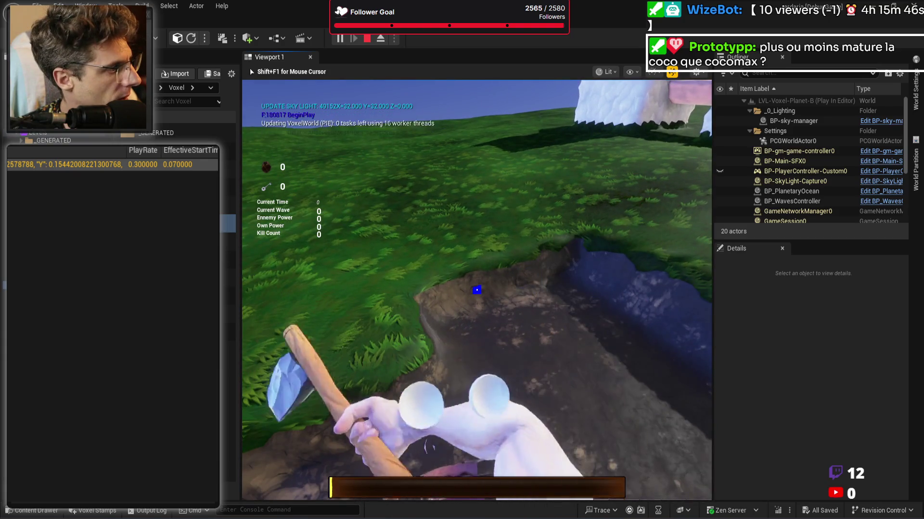
left_click(476, 290)
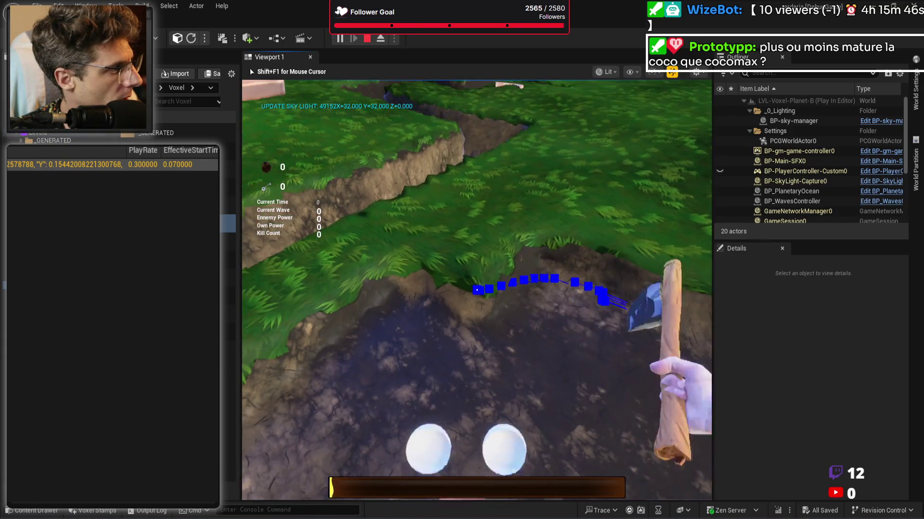
left_click(476, 290)
left_click(476, 291)
left_click(476, 290)
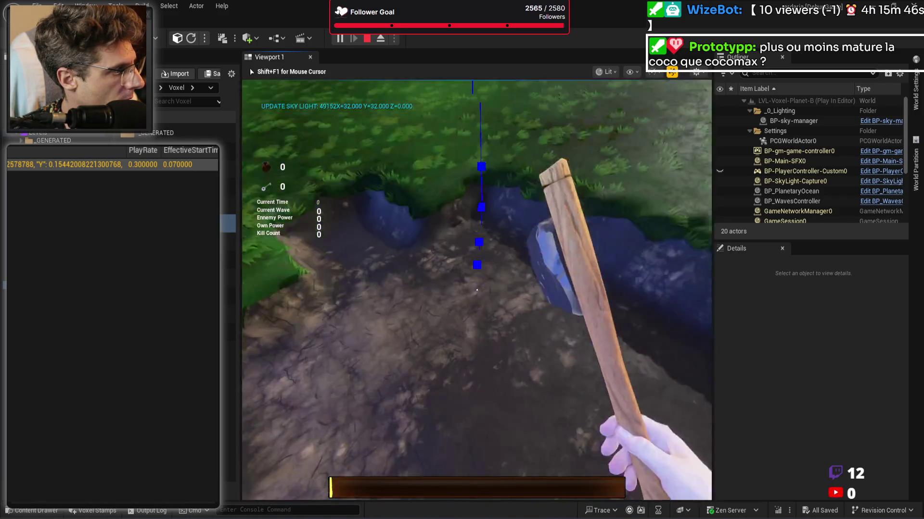
left_click(476, 290)
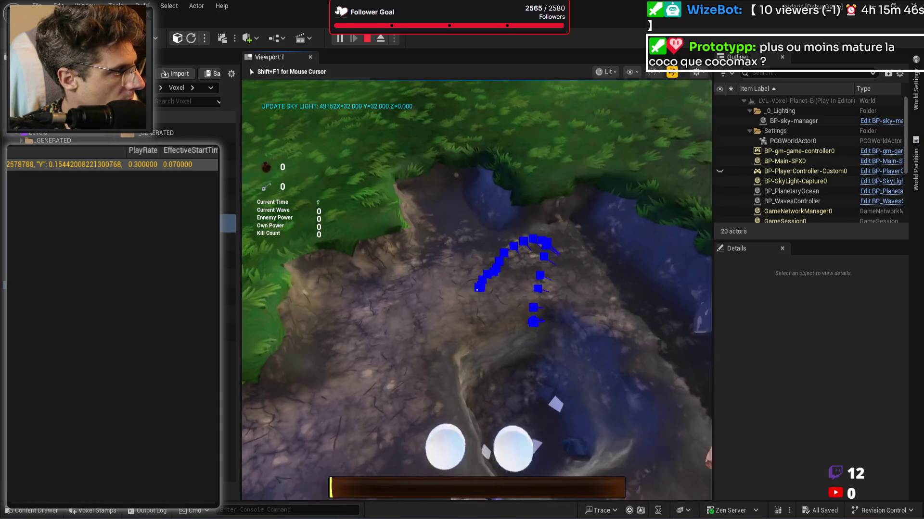
left_click(477, 290)
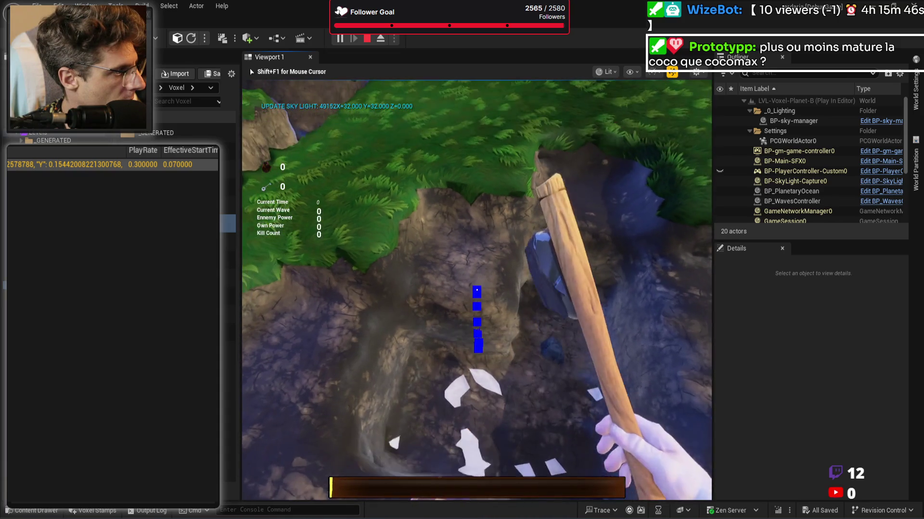
left_click(476, 290)
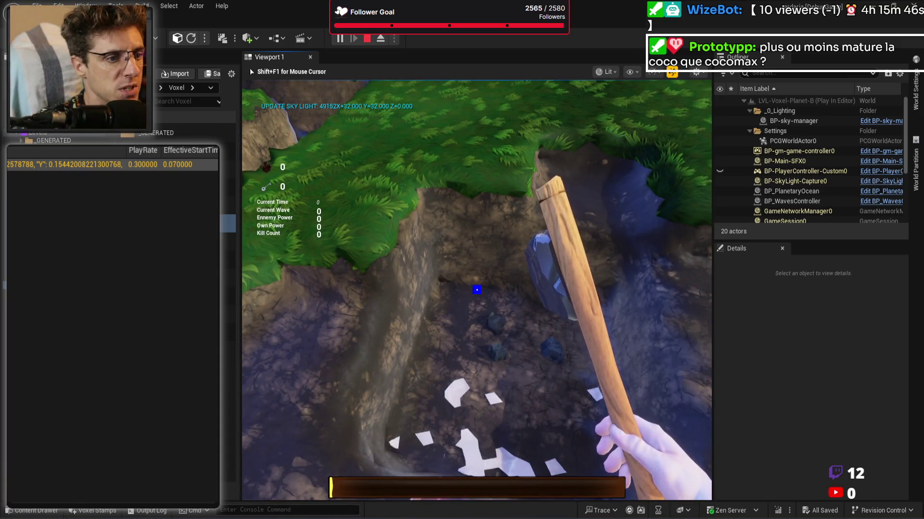
key("Escape")
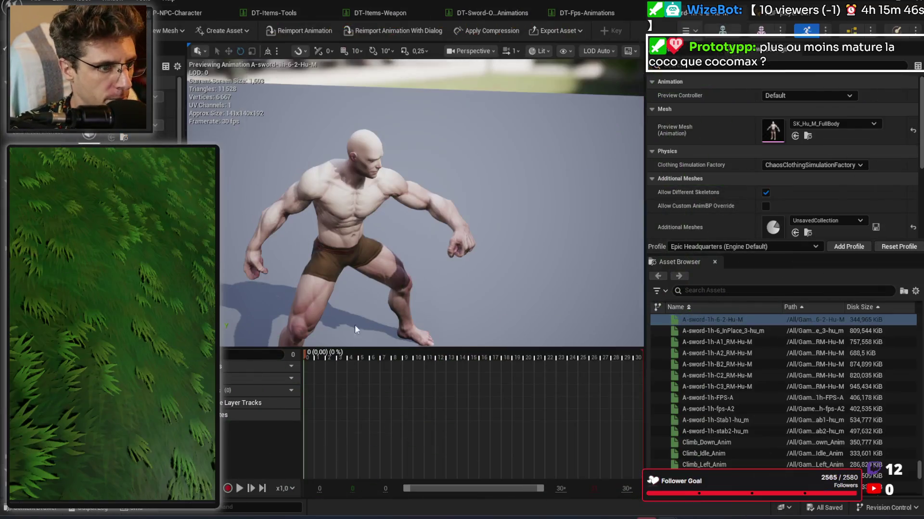
Step: Open A-sword-1h-A1_RM-Hu-M from the sword data table and scrub through its frames
mouse_move(366, 359)
left_mouse_down()
mouse_move(388, 361)
mouse_move(350, 364)
mouse_move(389, 365)
mouse_move(380, 364)
left_mouse_up()
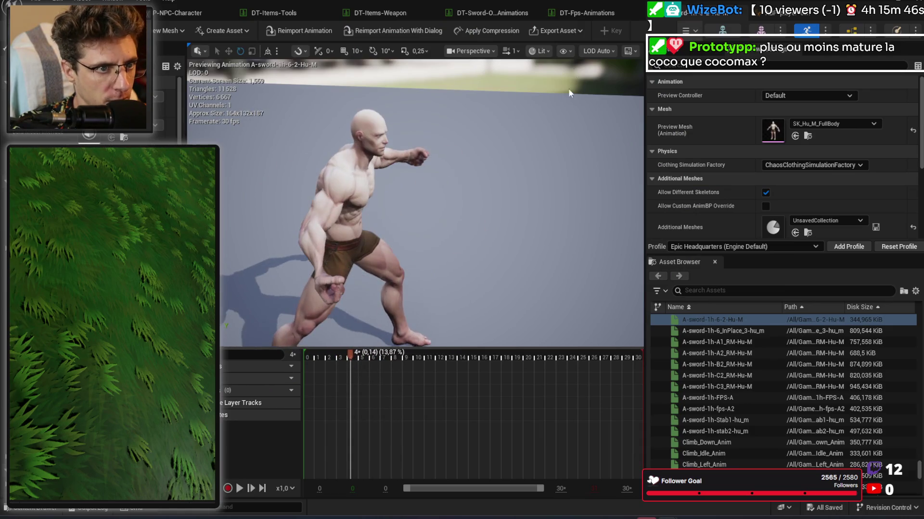
left_click(474, 12)
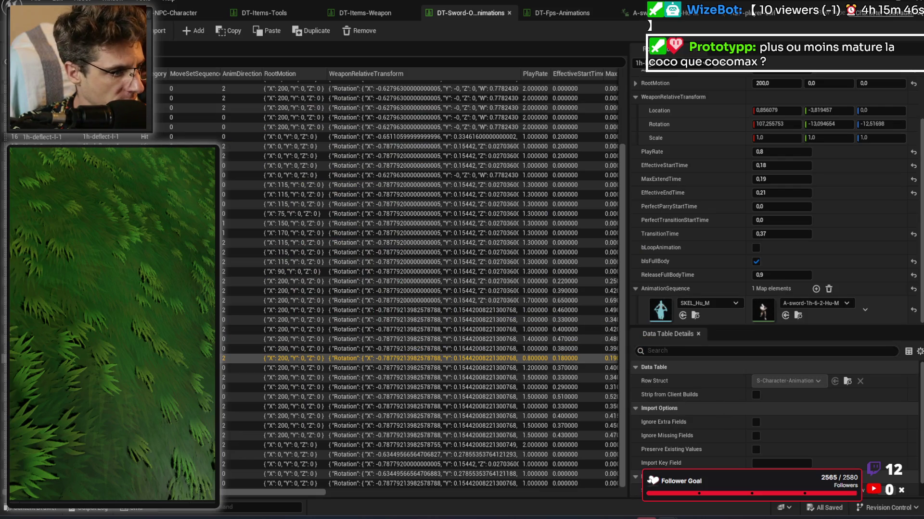
key("Down")
key("Down")
double_click(760, 313)
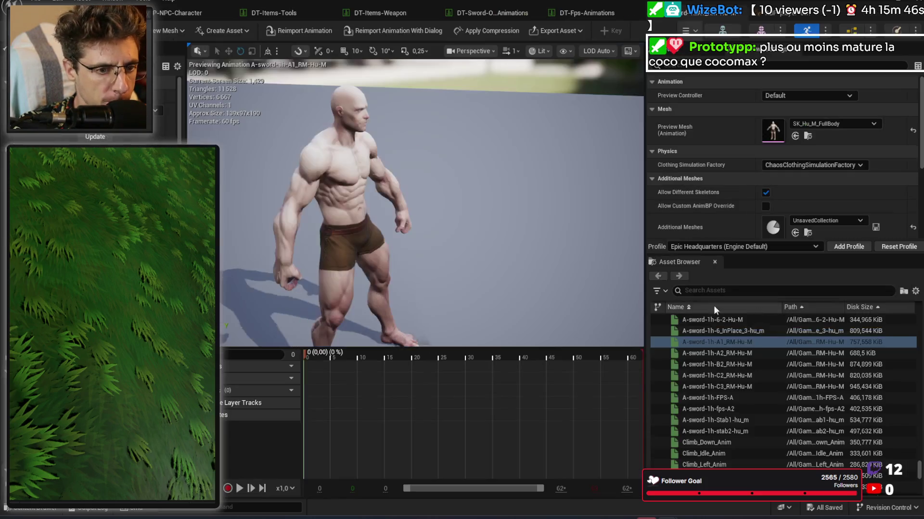
left_click_drag(332, 357, 418, 358)
mouse_move(395, 359)
left_mouse_down()
mouse_move(474, 355)
mouse_move(392, 356)
mouse_move(426, 355)
mouse_move(392, 354)
mouse_move(404, 355)
mouse_move(395, 347)
mouse_move(440, 347)
mouse_move(401, 347)
mouse_move(422, 344)
mouse_move(409, 343)
left_mouse_up()
mouse_move(487, 276)
left_mouse_down()
mouse_move(442, 278)
mouse_move(408, 248)
mouse_move(419, 272)
left_mouse_up()
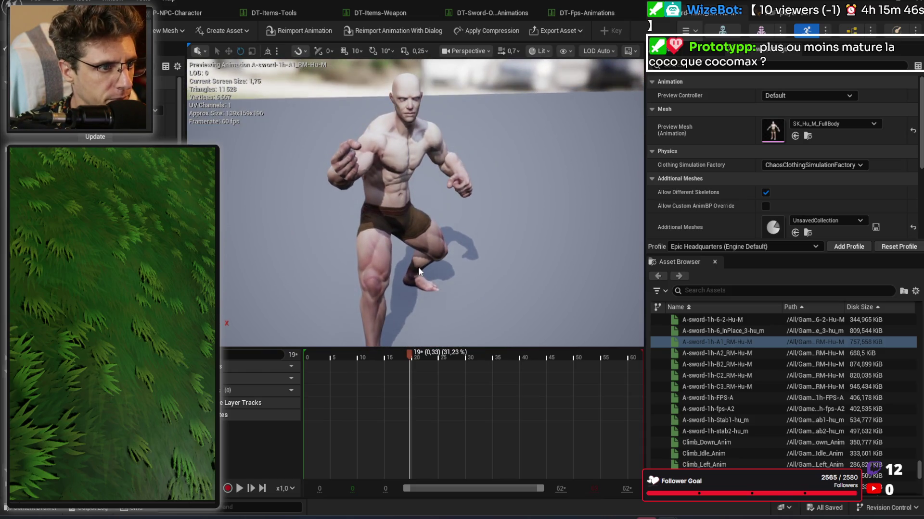
mouse_move(406, 356)
left_mouse_down()
mouse_move(380, 357)
mouse_move(454, 362)
mouse_move(392, 356)
mouse_move(432, 355)
left_mouse_up()
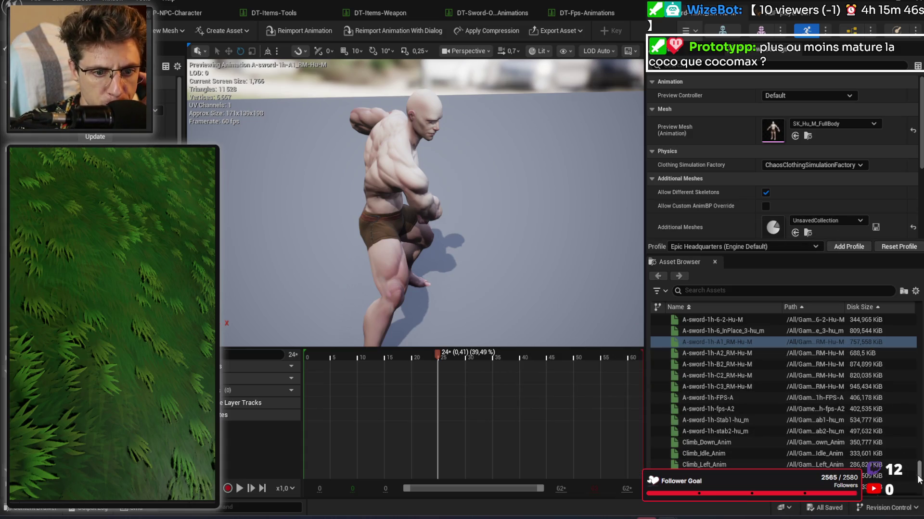
Step: Filter assets for attack animations and preview AN-2H_Attack_A-stylized and AN-2H_Attack_C-stylized
left_click_drag(919, 474, 920, 308)
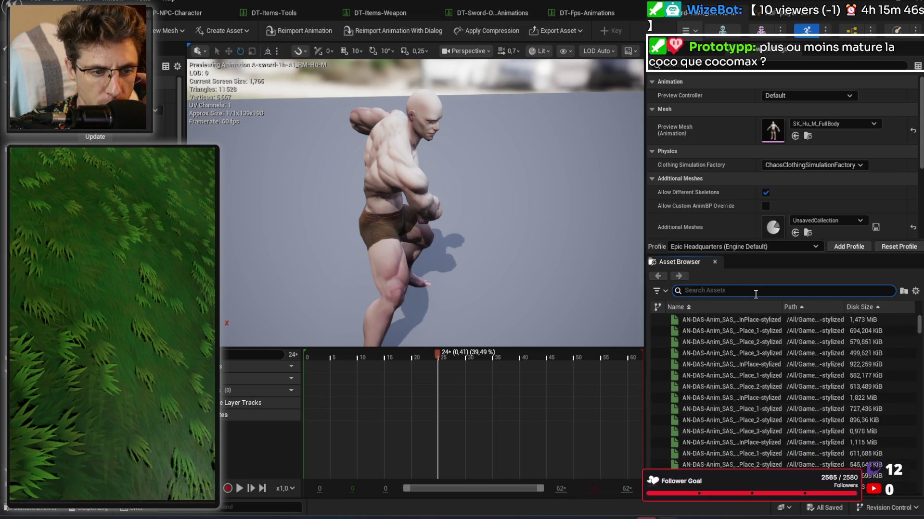
left_click(783, 290)
type("attack")
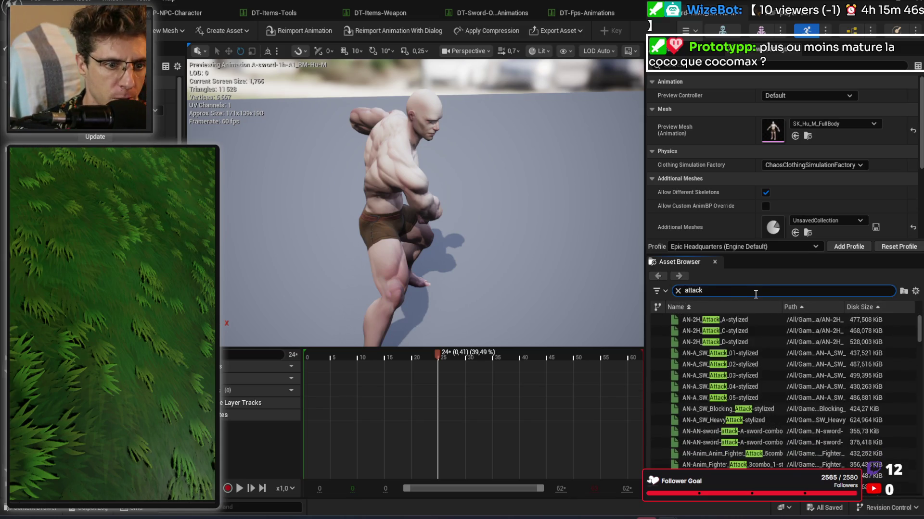
left_click(712, 320)
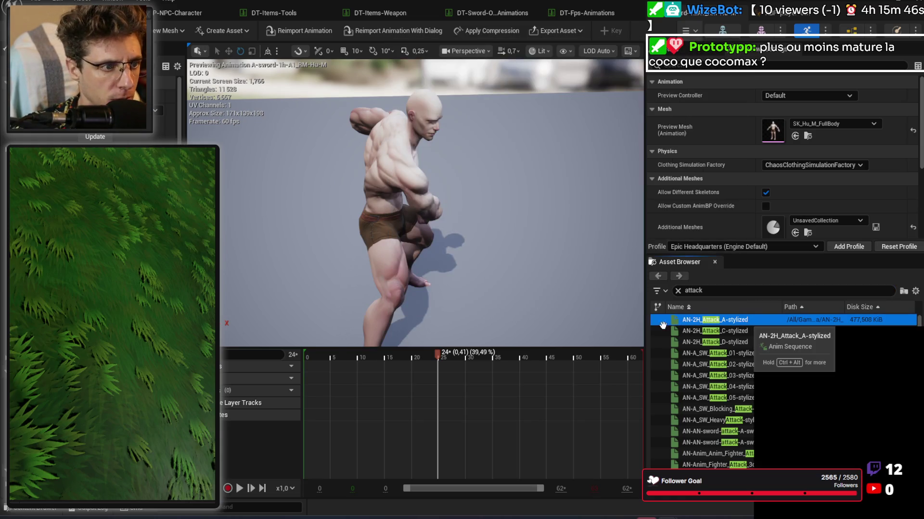
left_click_drag(318, 360, 410, 362)
left_click(700, 331)
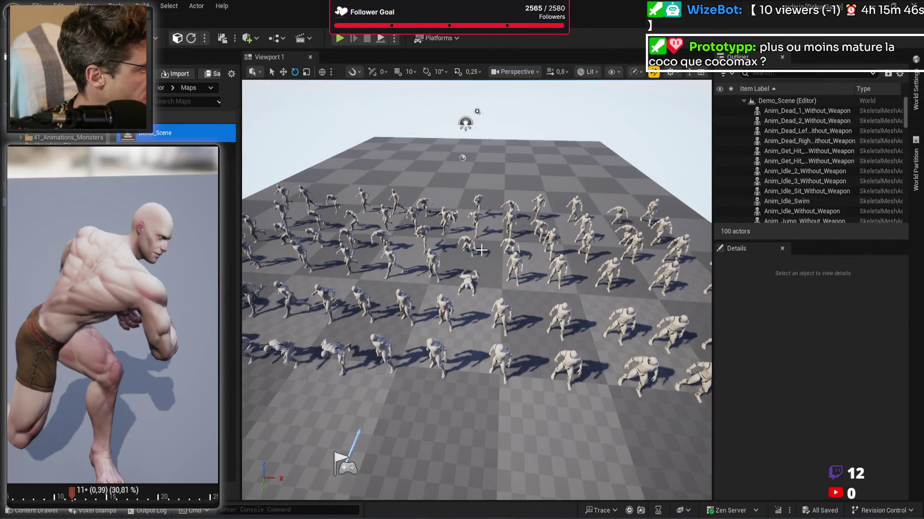
Step: Simulate Demo_Scene, stop it, and select the Anim_Warrior_Attack_7 character
left_click(395, 41)
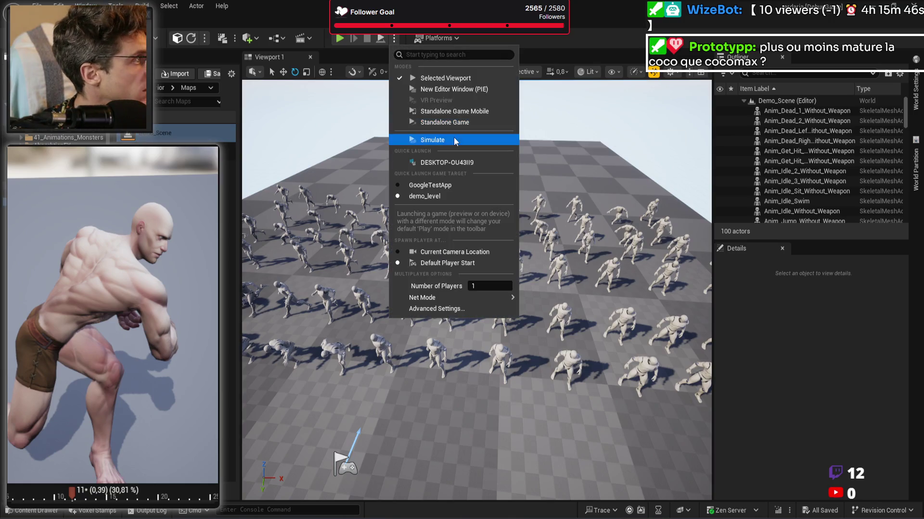
left_click(454, 137)
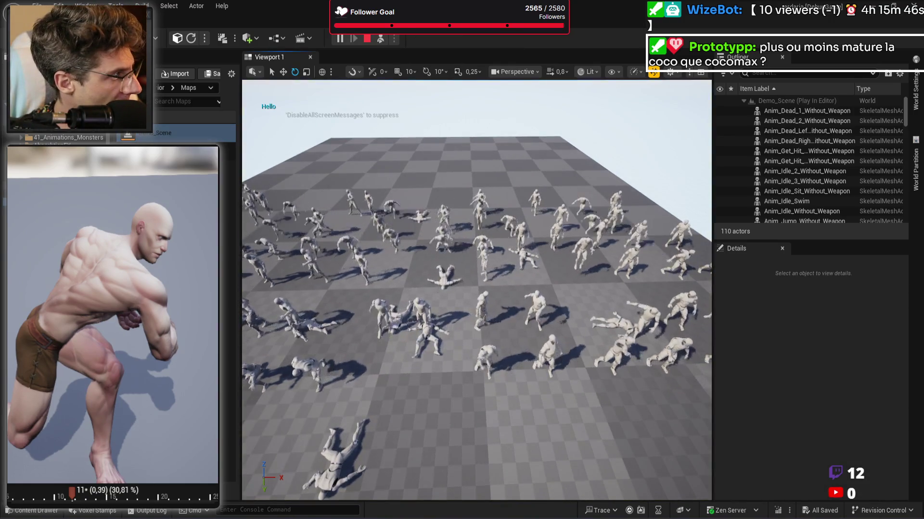
scroll(476, 289, "up", 5)
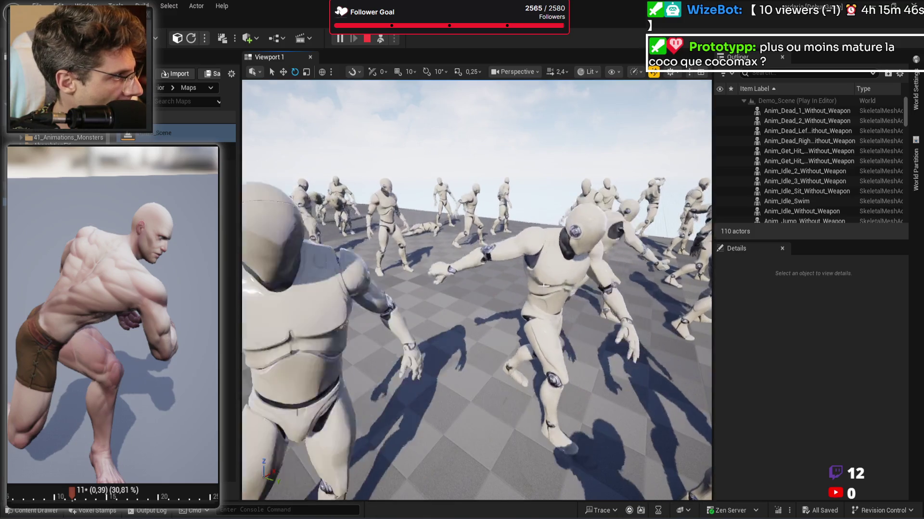
key("Escape")
left_click(495, 251)
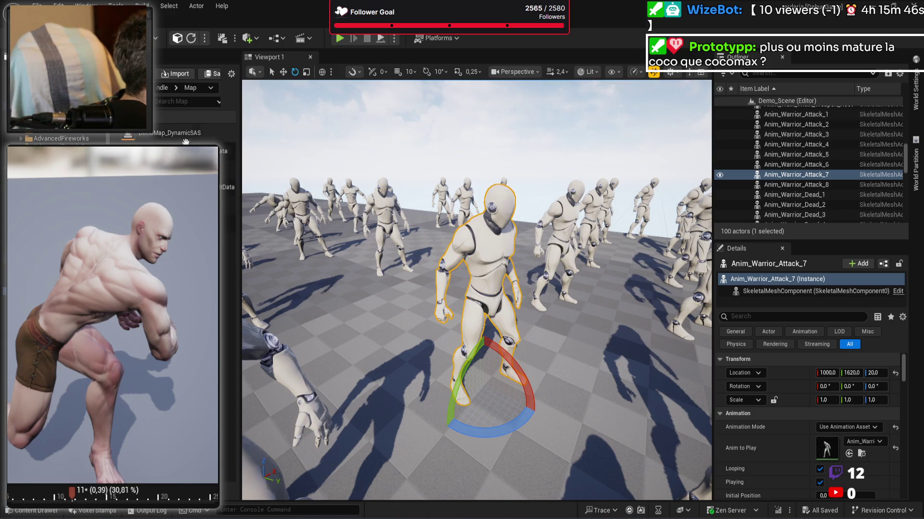
Step: Open DemoMap_DynamicSAS, play it briefly, and stop the run
double_click(182, 135)
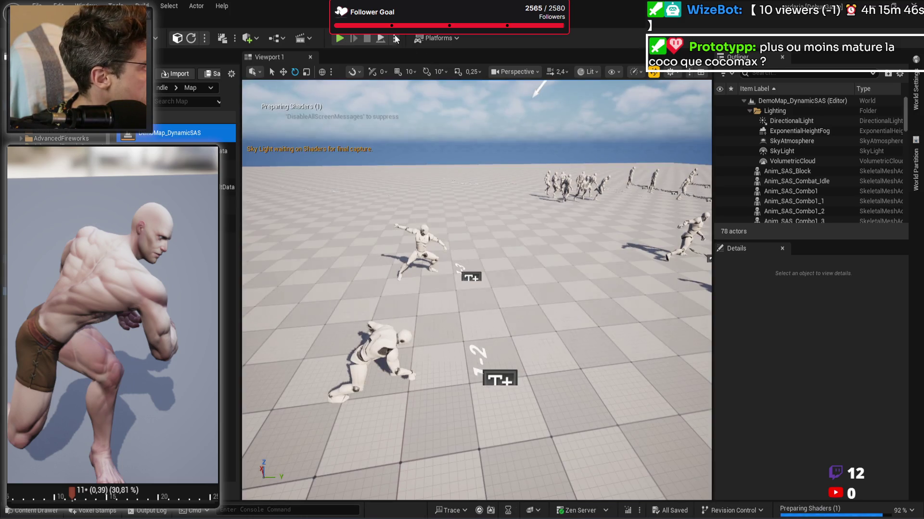
left_click(394, 38)
left_click(461, 145)
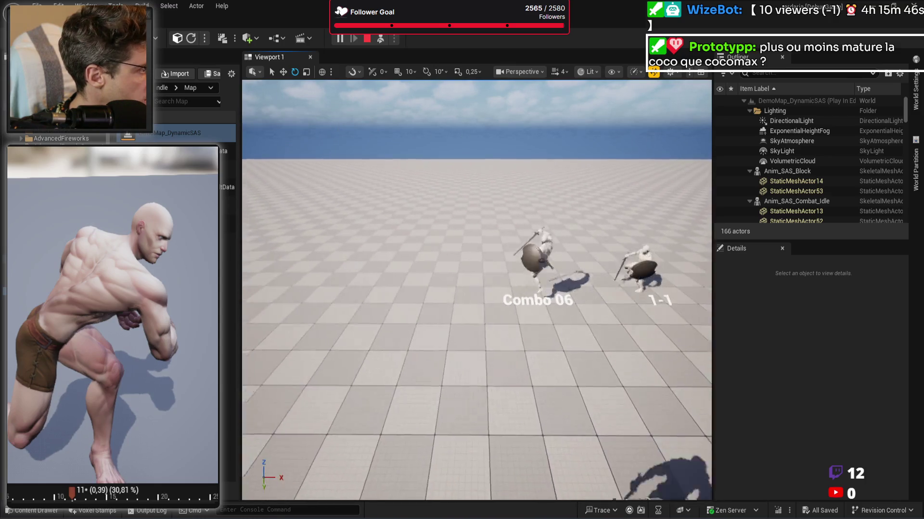
key("Escape")
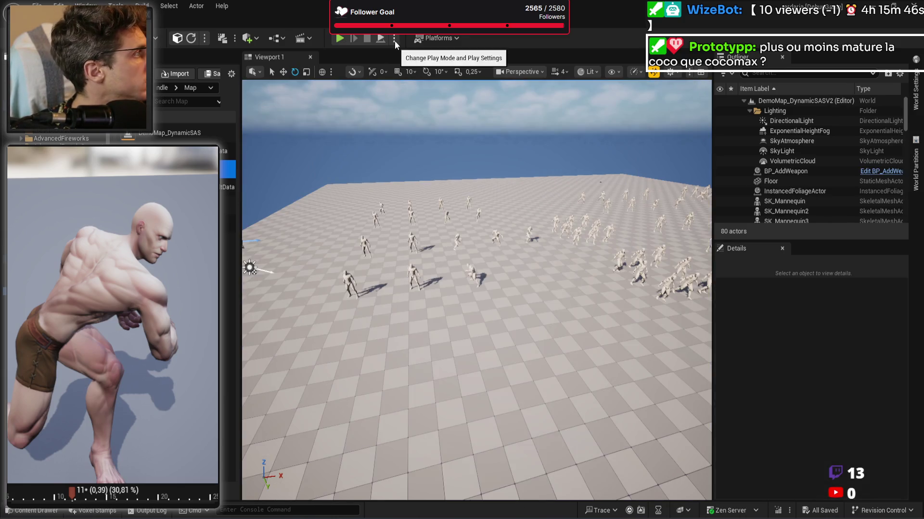
Step: Simulate DemoMap_DynamicSASV2, watch the fighters, then stop the simulation
left_click(395, 40)
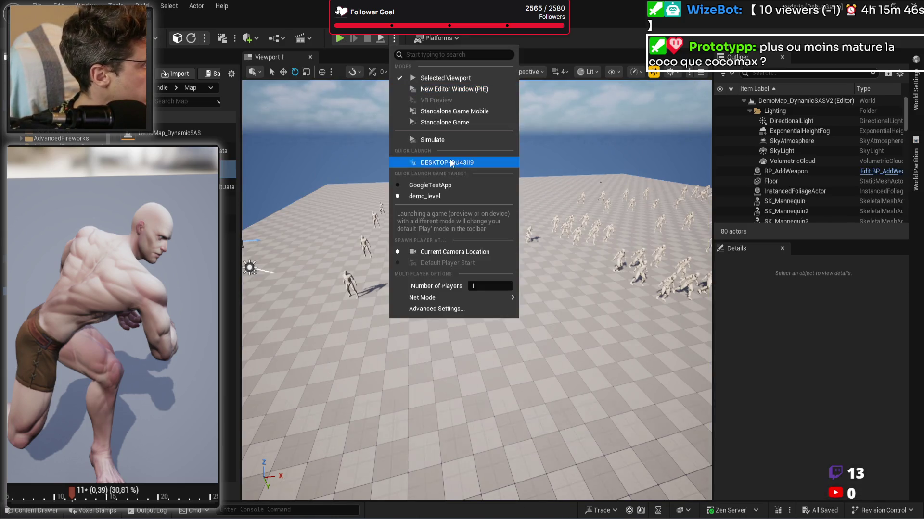
left_click(443, 140)
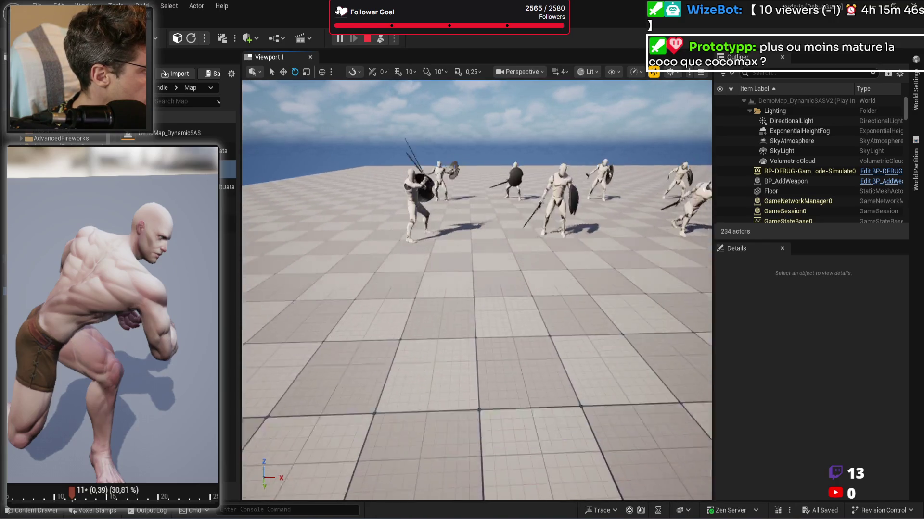
scroll(477, 289, "down", 2)
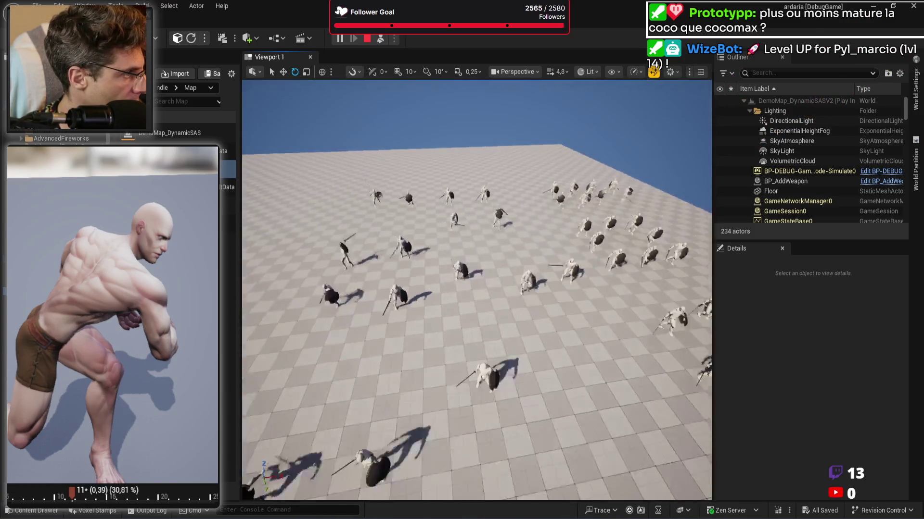
key("Escape")
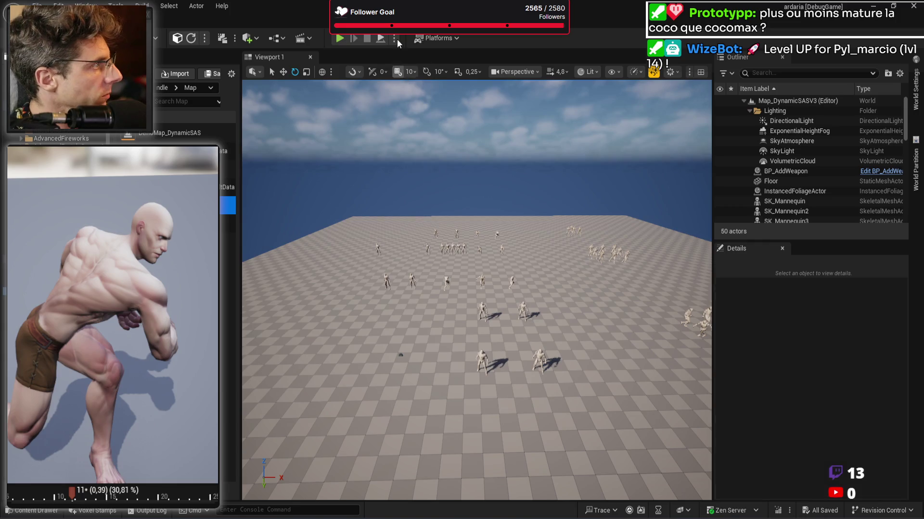
Step: Run Simulate on Map_DynamicSASV3, watch the sword-and-shield fighters, then end the session with Esc
left_click(394, 38)
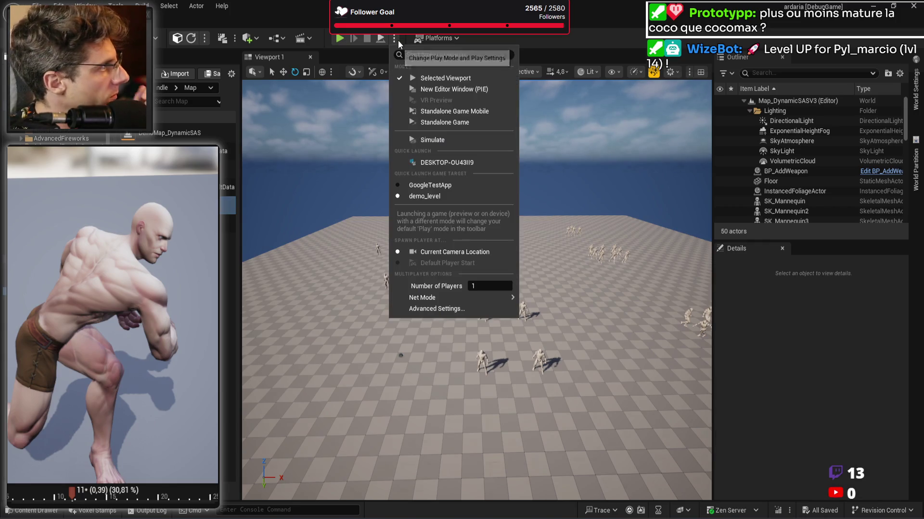
left_click(419, 139)
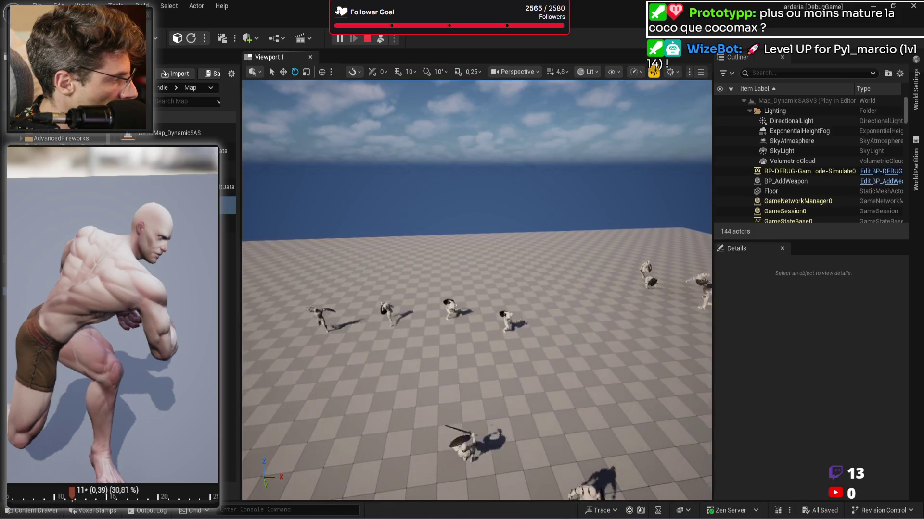
scroll(477, 288, "down", 2)
scroll(476, 289, "up", 2)
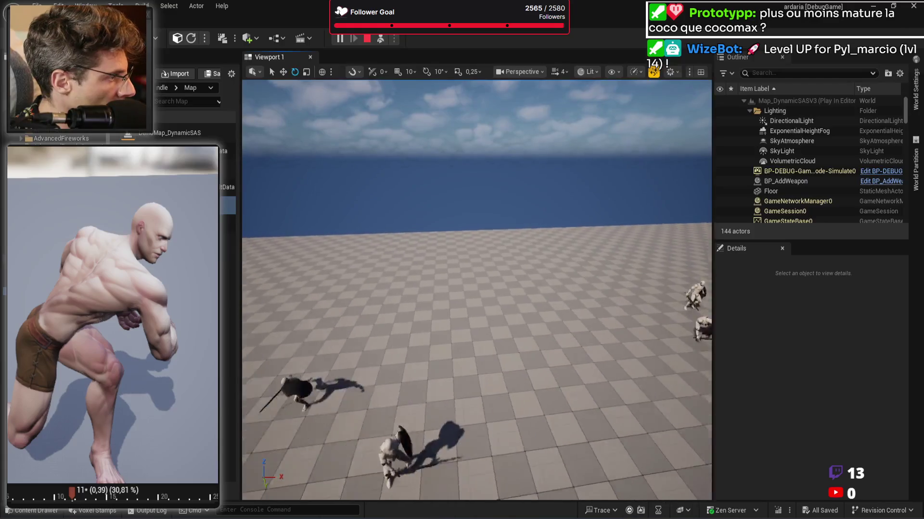
scroll(476, 289, "down", 5)
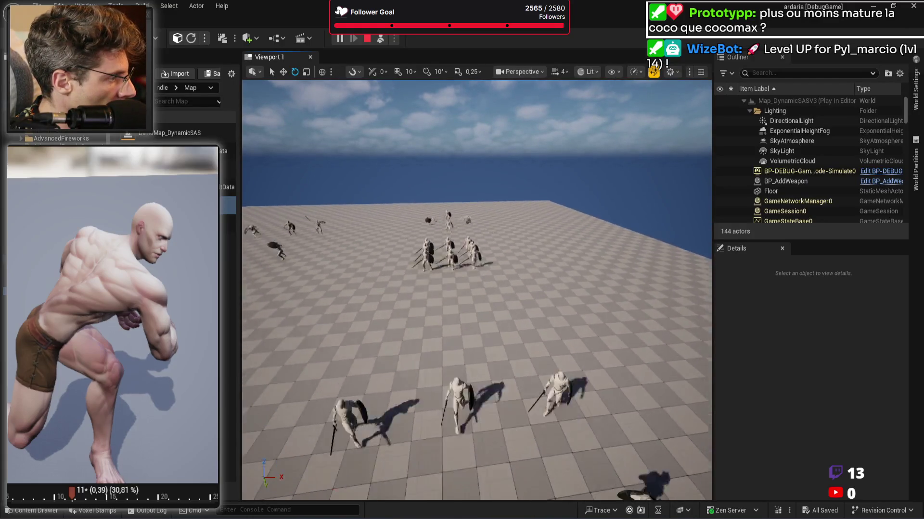
key("Escape")
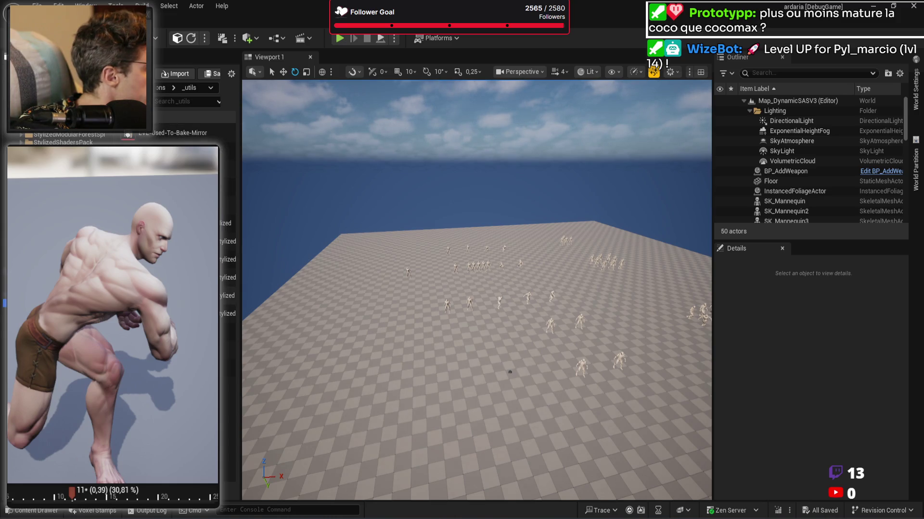
Step: Duplicate the RTG_UE4_Mannequin_DAS_1_Stylized retargeter in _utils and rename the copy
left_click_drag(240, 320, 322, 315)
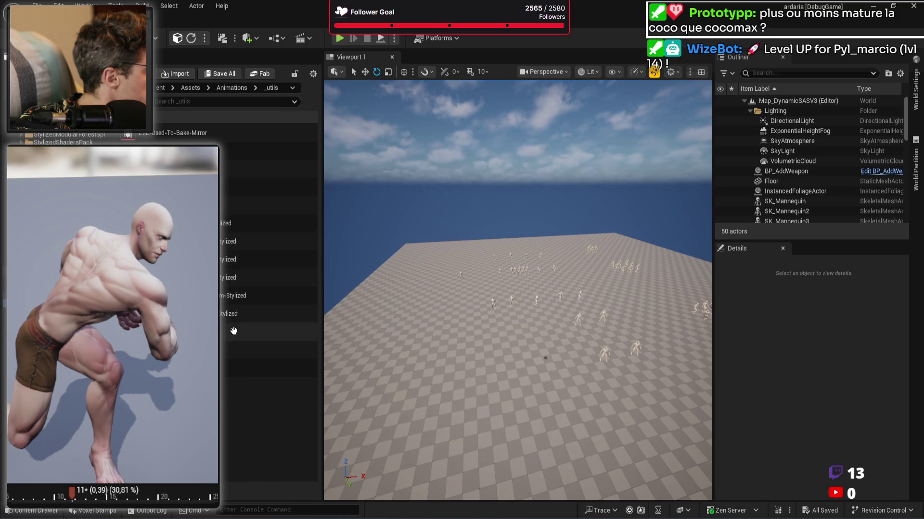
left_click(224, 281)
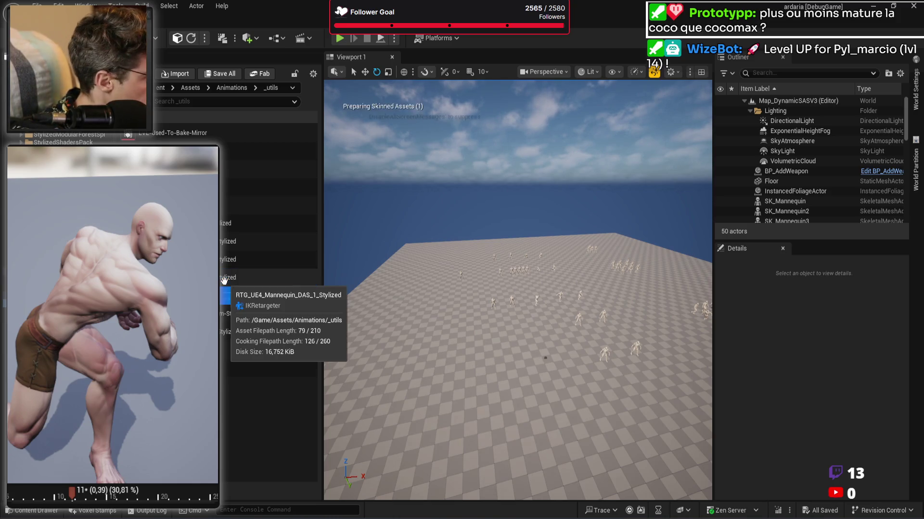
key("ctrl+d")
key("BackSpace")
key("BackSpace")
key("BackSpace")
type("-Stylize")
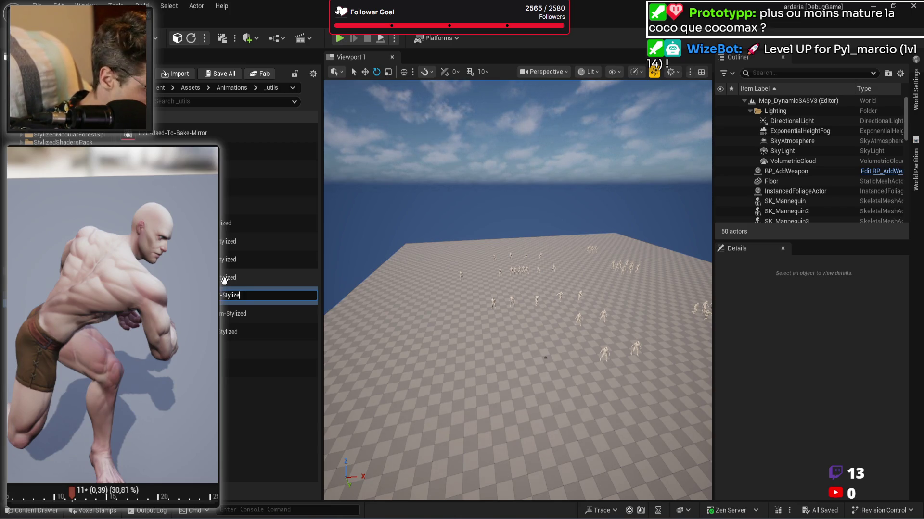
type("d")
key("Return")
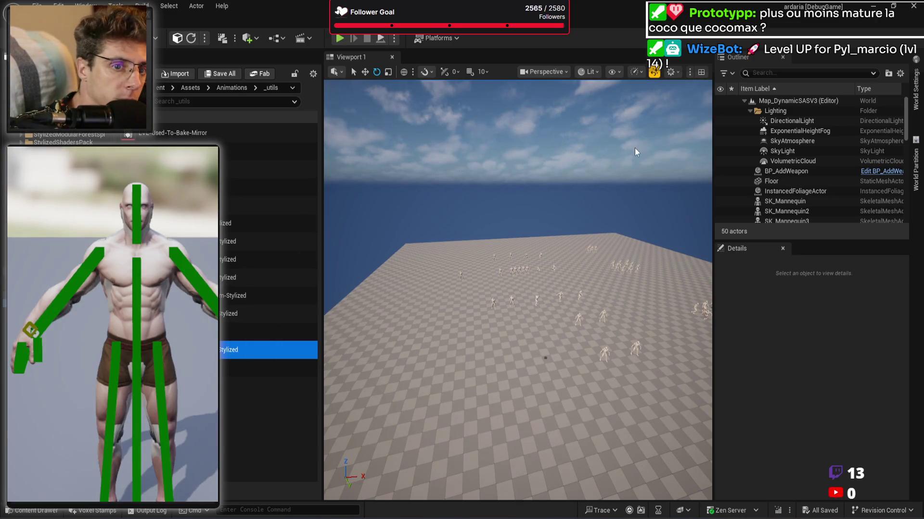
Step: Open the Demo_Scene level and select the Anim_Warrior_Attack_7 character
scroll(63, 140, "up", 3)
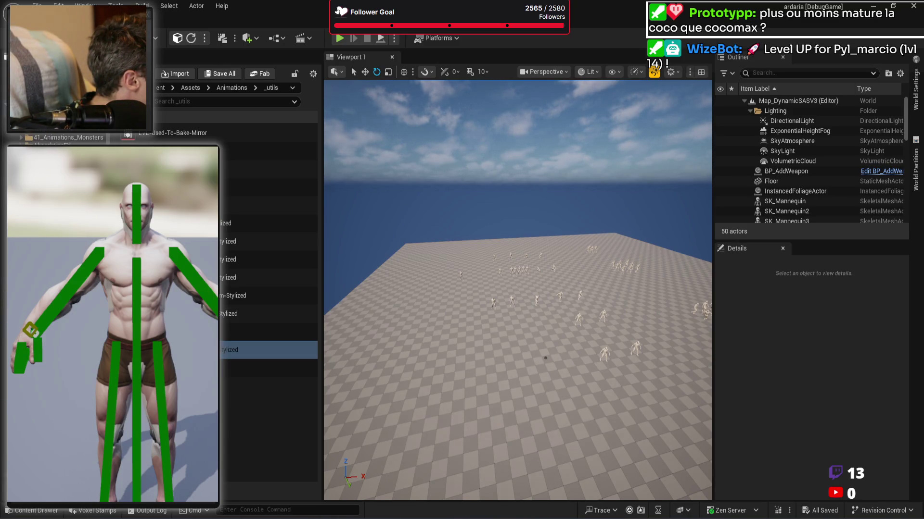
left_click(268, 169)
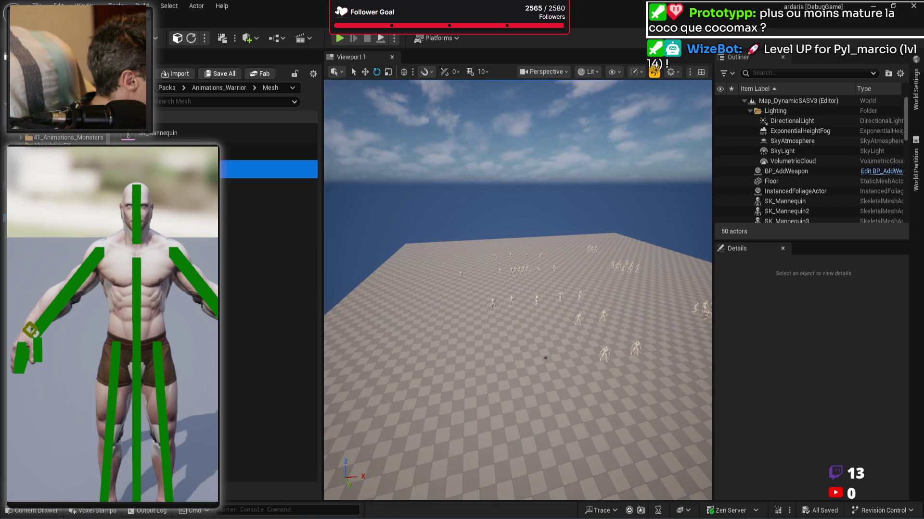
double_click(209, 135)
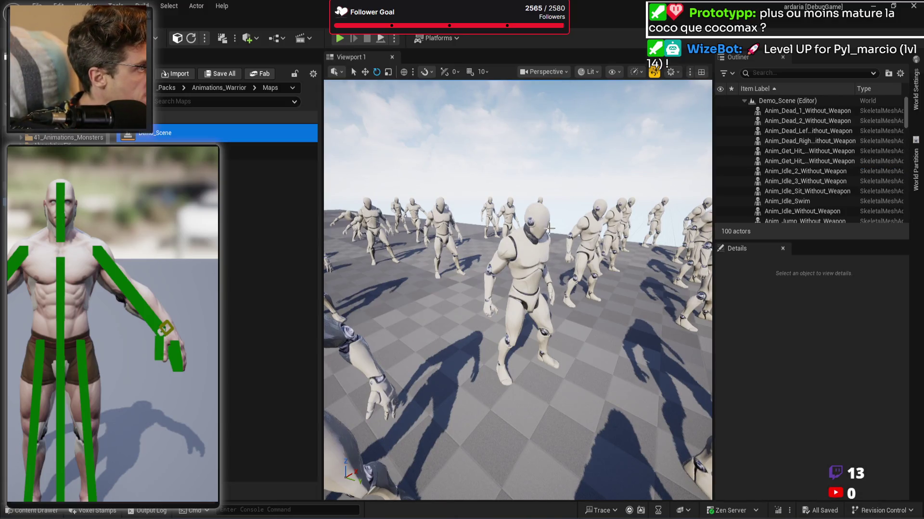
left_click(522, 274)
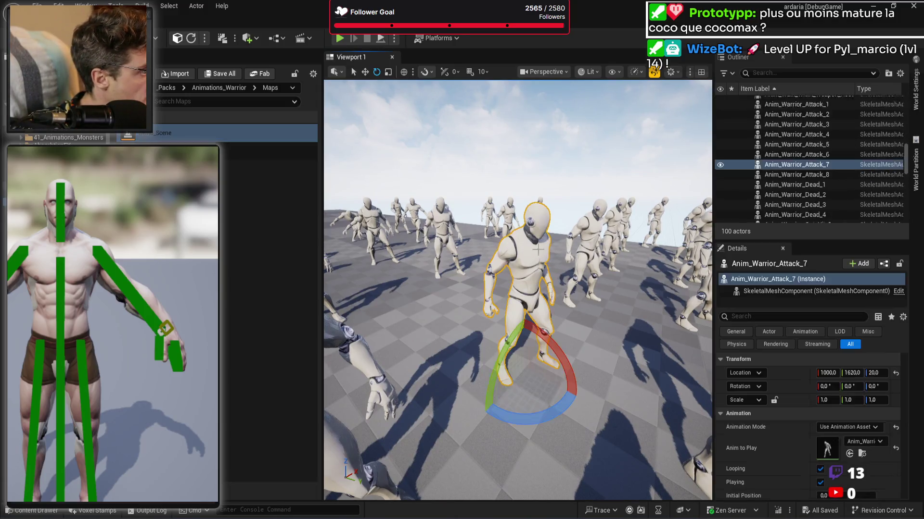
Step: Target Assets/Animations/Sword/Sword-1h-Light for the animation export with a prefix ending 1h-Attack-Fps-B
left_click(862, 455)
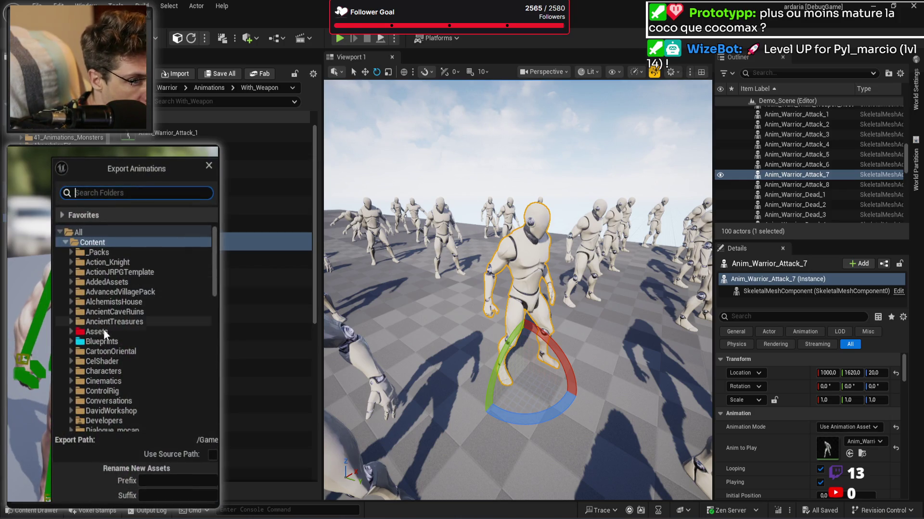
double_click(103, 328)
double_click(126, 367)
scroll(153, 354, "down", 2)
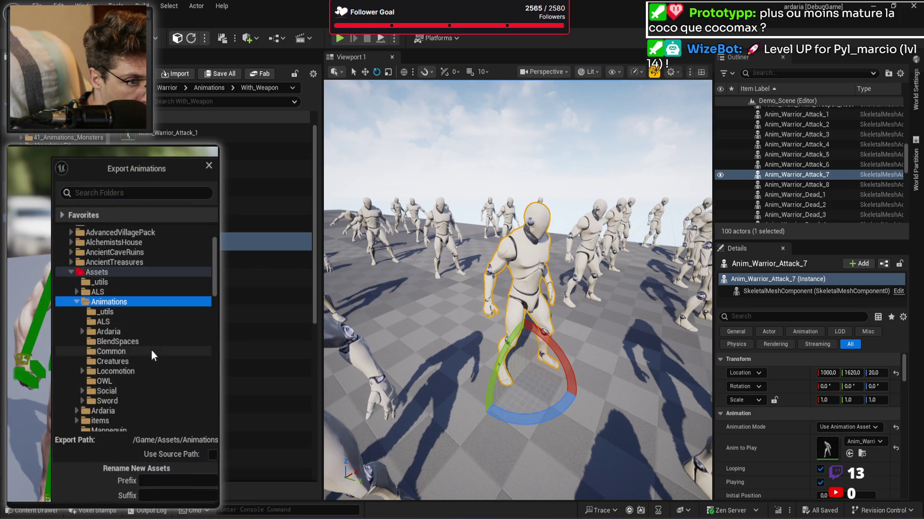
double_click(129, 403)
scroll(143, 376, "down", 3)
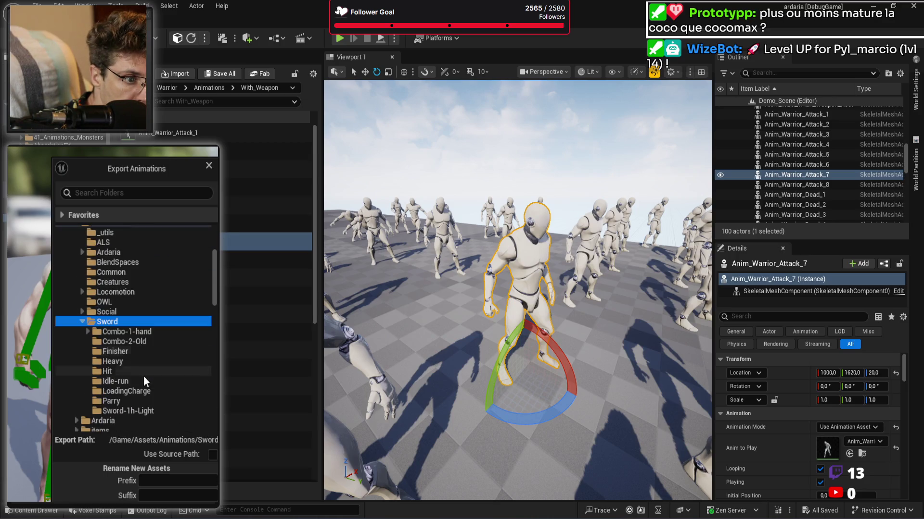
left_click(145, 412)
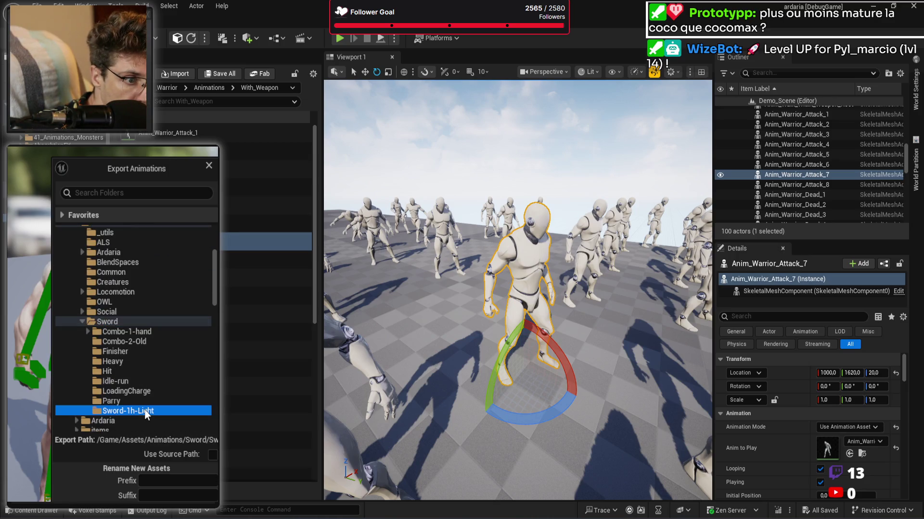
left_click(162, 479)
type("A-")
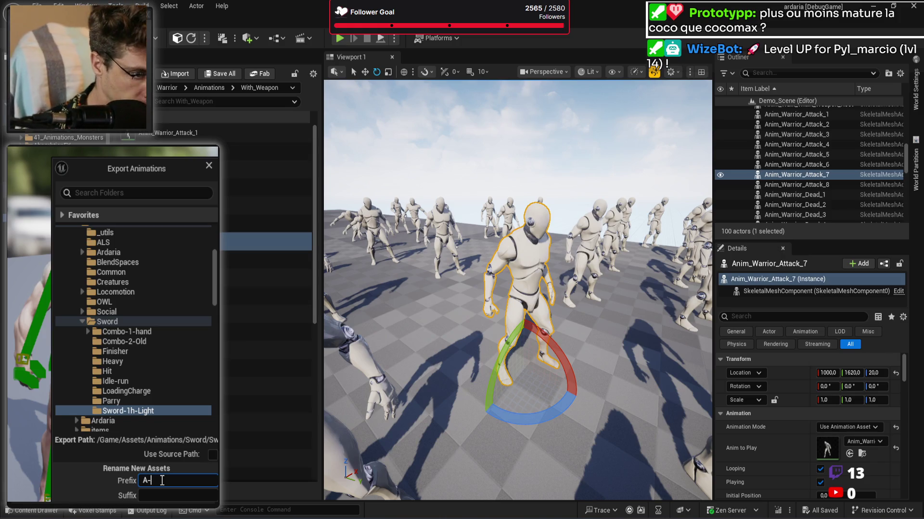
type("swor")
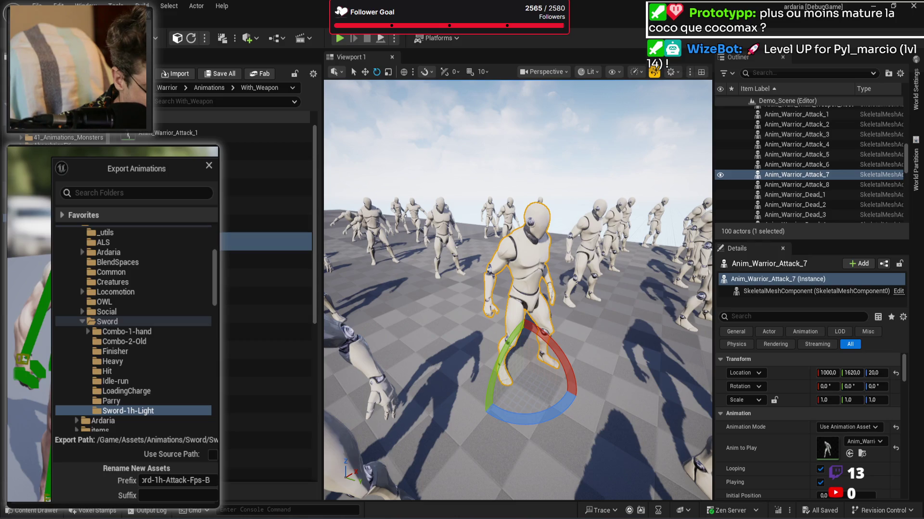
left_click(193, 500)
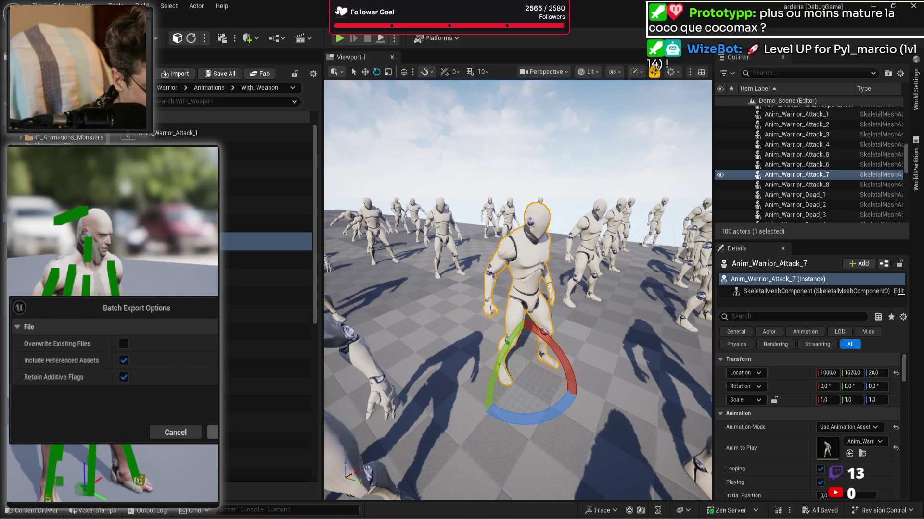
Step: Confirm the batch export, rename the Fps-B sword attack animation, then open LV-animation-studio from _utils
left_click(213, 433)
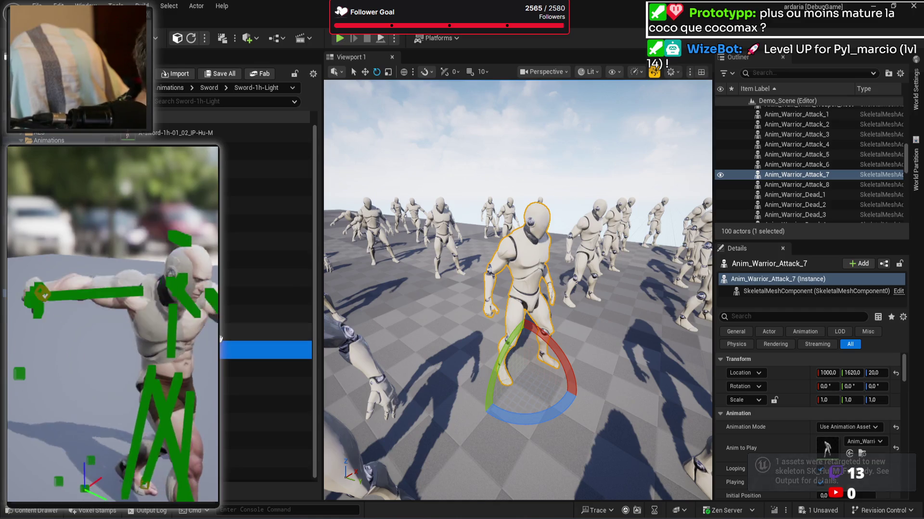
mouse_move(245, 345)
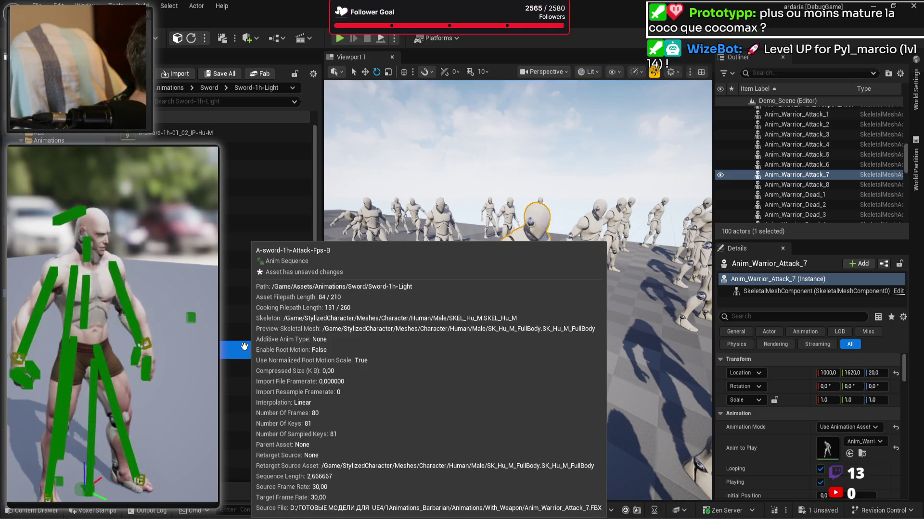
left_click(245, 346)
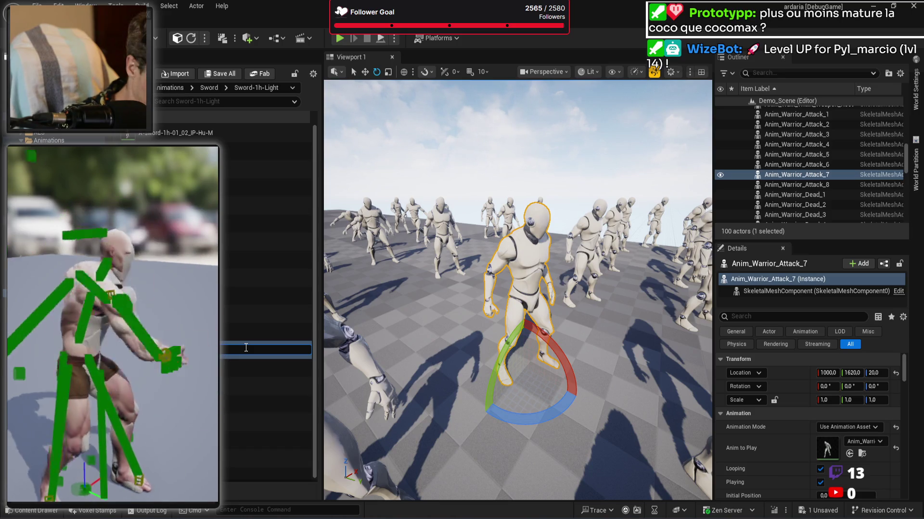
key("Return")
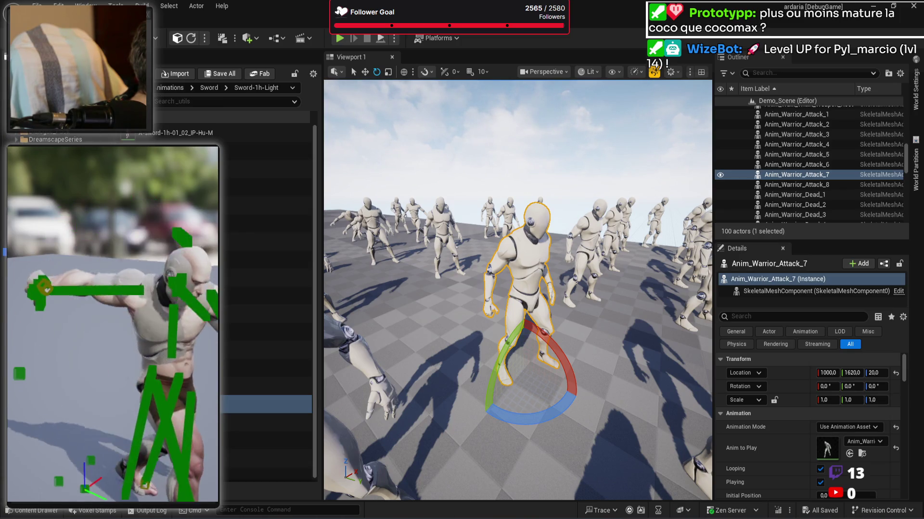
left_click(265, 259)
double_click(100, 184)
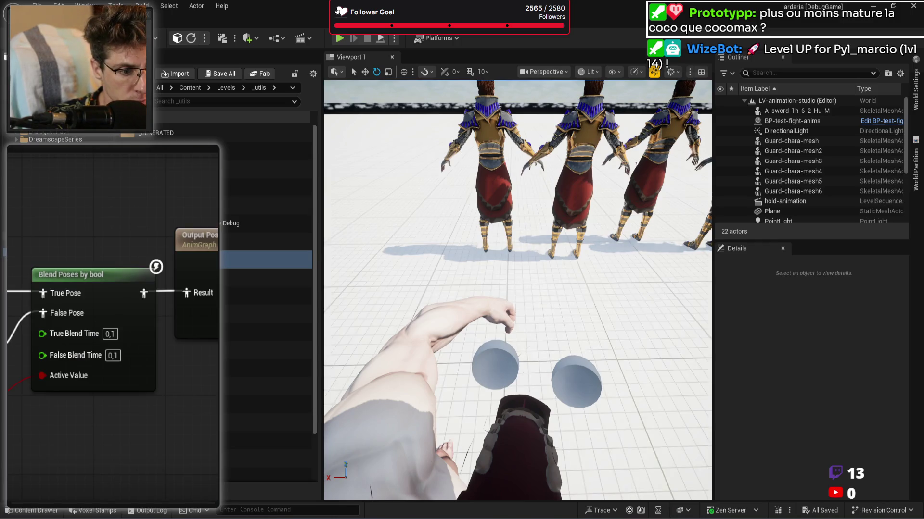
Step: Open the hold-animation sequence for the arm mesh and delete its old animation section
left_click(418, 385)
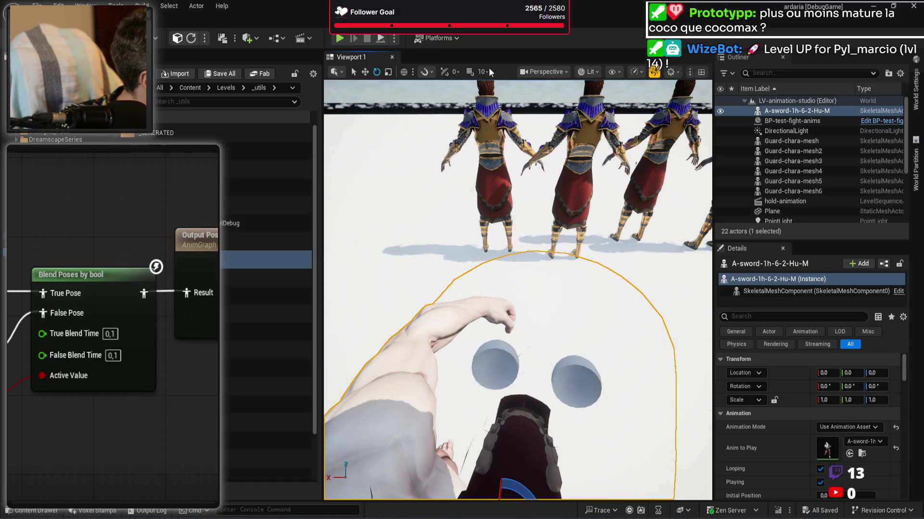
left_click(310, 38)
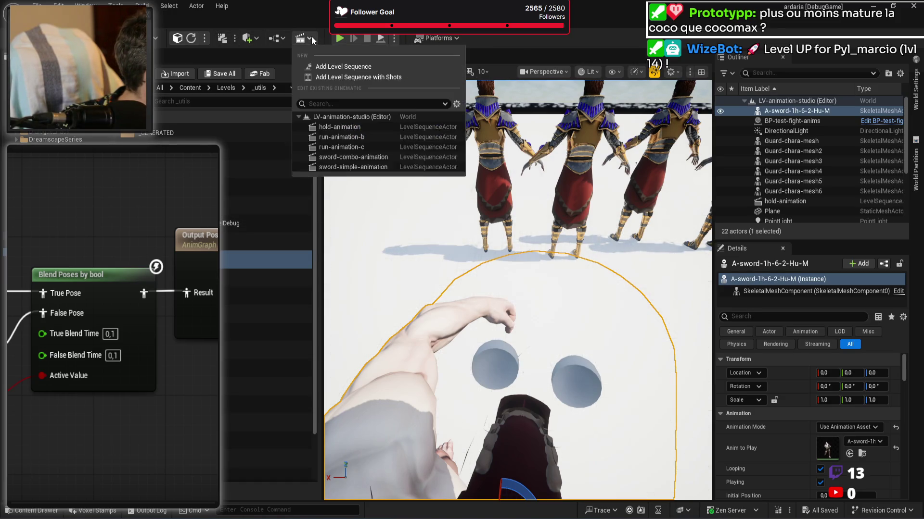
left_click(365, 128)
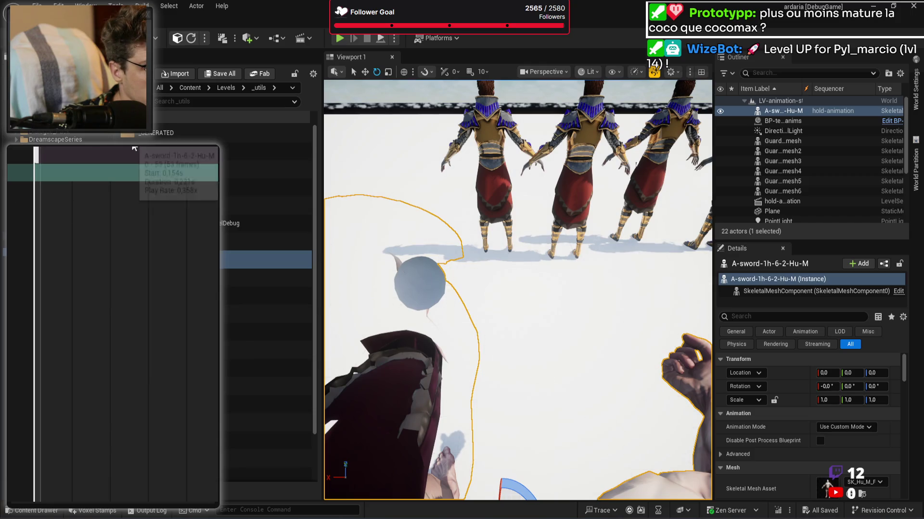
right_click(144, 173)
key("Escape")
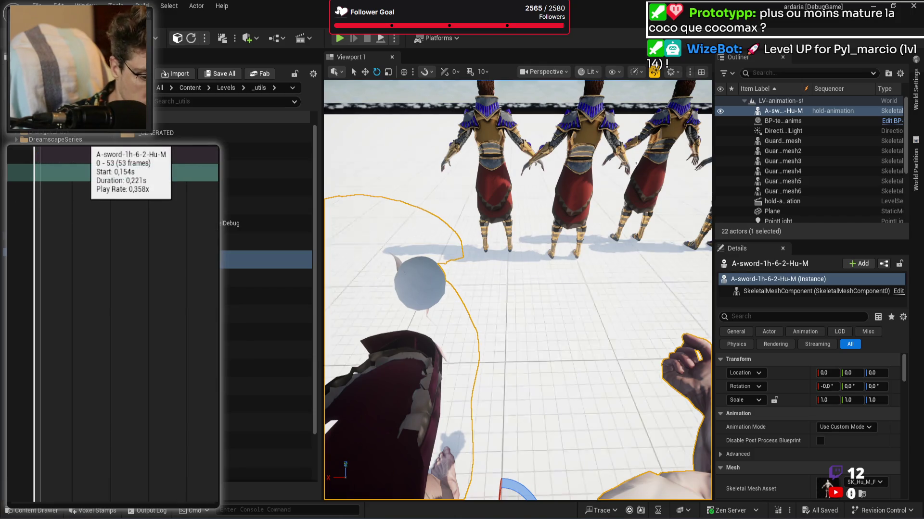
key("Delete")
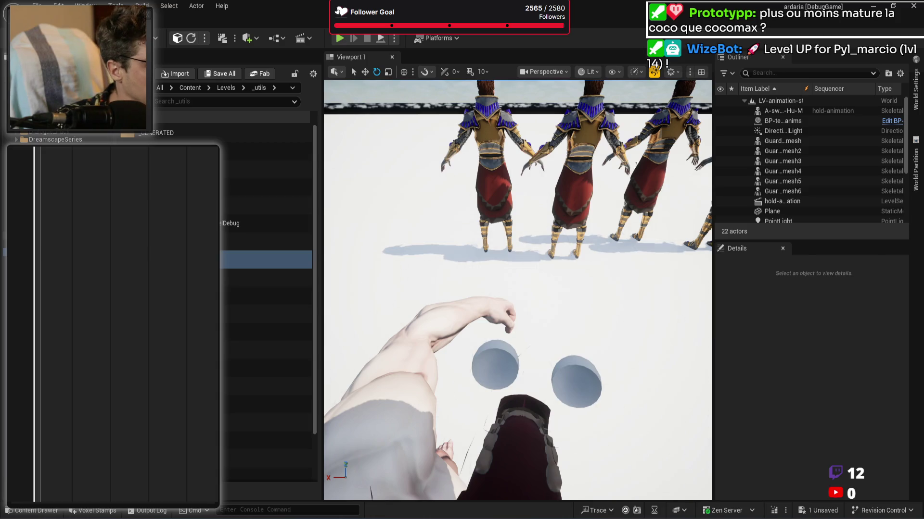
left_click(783, 111)
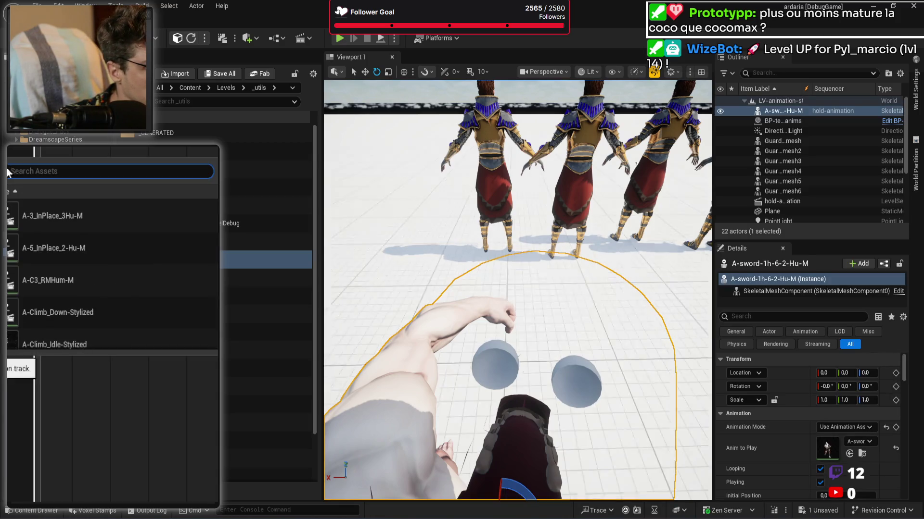
Step: Search 'FP' and add A-sword-1h-FPC-B as a section on the arm mesh track
type("FPC")
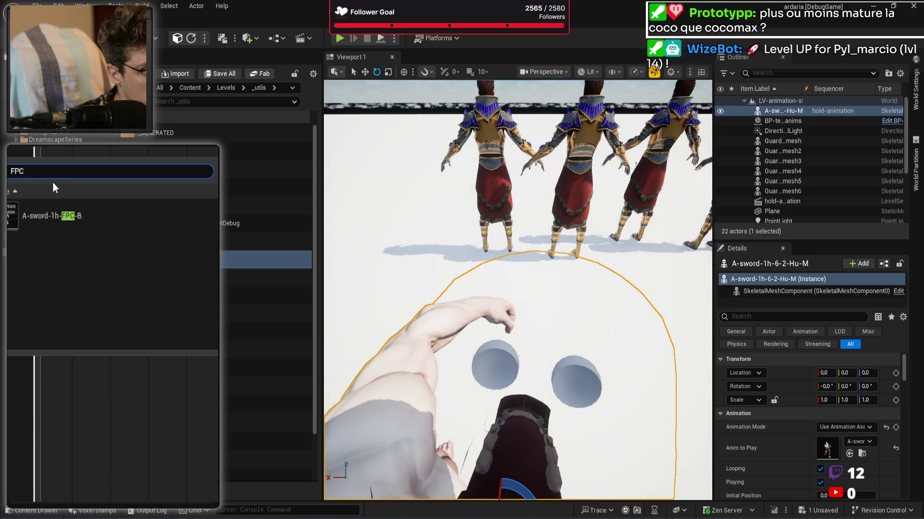
left_click(53, 212)
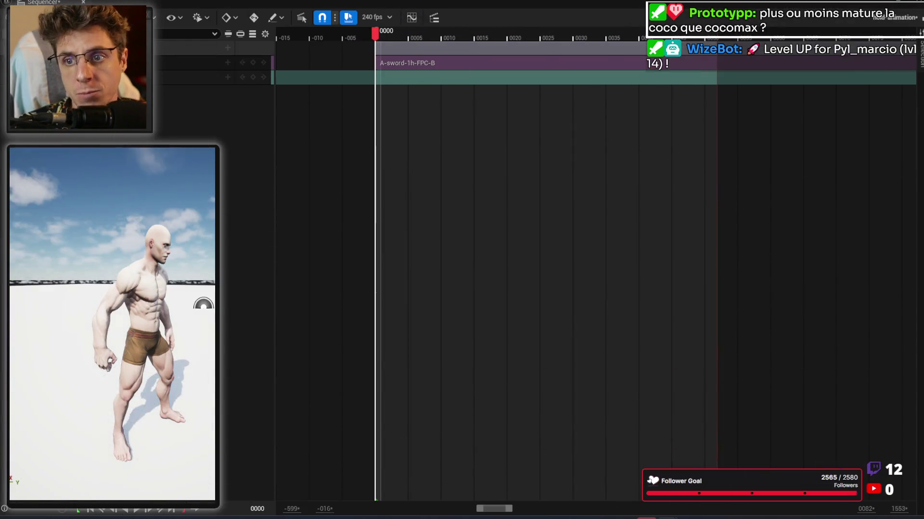
Step: Shift the A-sword-1h-FPC-B section earlier so it starts before frame 0
scroll(534, 192, "down", 4)
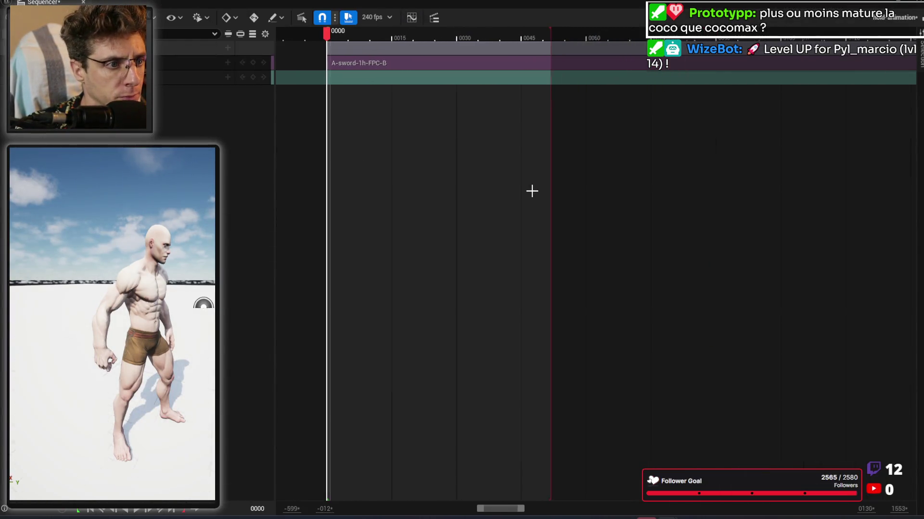
left_click_drag(329, 36, 440, 36)
scroll(437, 153, "down", 2)
scroll(437, 153, "down", 4)
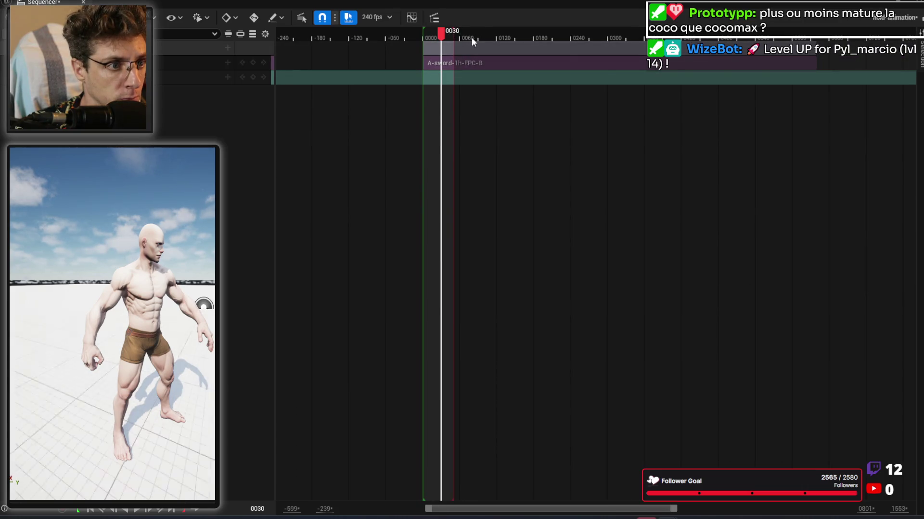
left_click_drag(536, 49, 424, 39)
left_click_drag(534, 51, 519, 47)
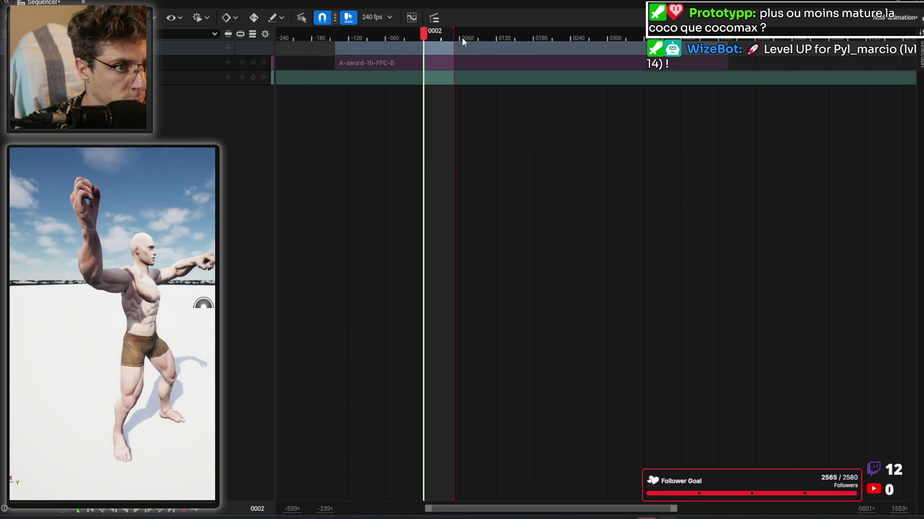
Step: Set the playback range end to frame 0049 after scrubbing to check the pose
left_click_drag(455, 36, 523, 36)
left_click_drag(425, 31, 443, 32)
left_click_drag(447, 32, 452, 33)
left_click_drag(523, 36, 454, 42)
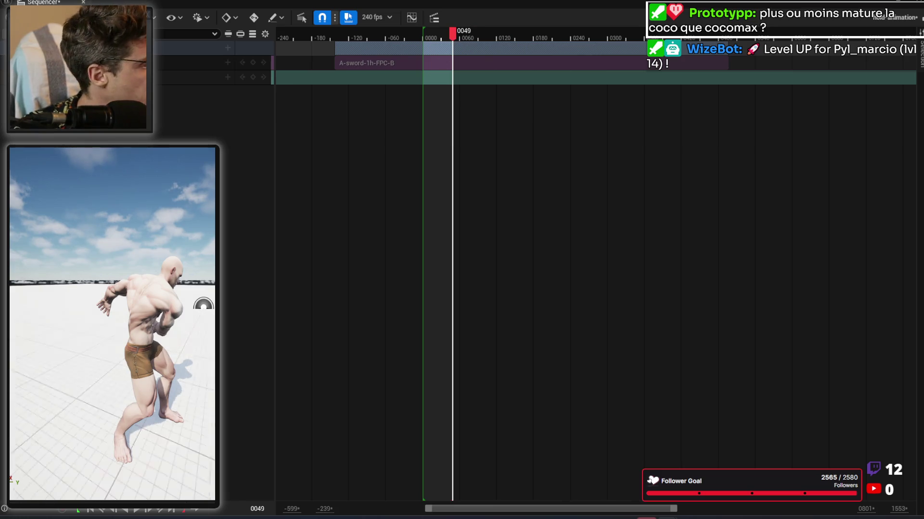
right_click(156, 60)
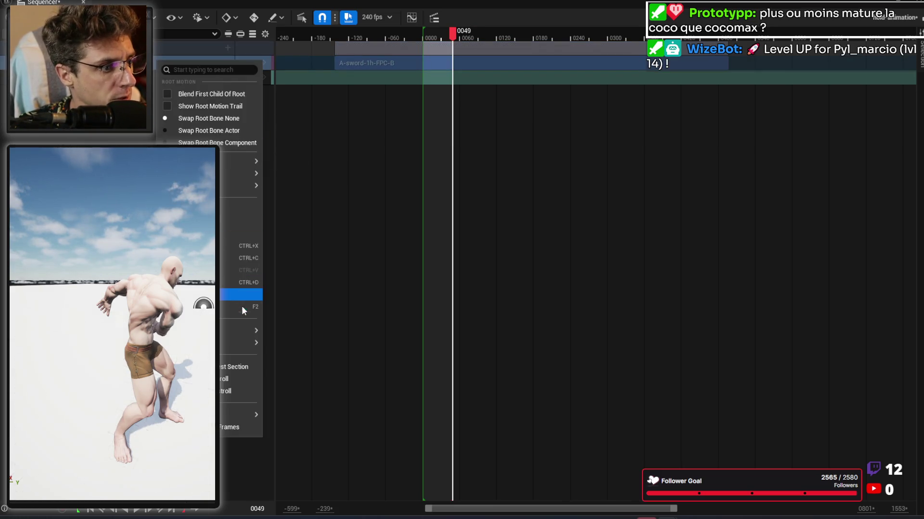
Step: Bake the arm mesh binding as A-sword-1h-FPC-B2 into Animations/Sword/Sword-1h-Light
right_click(121, 59)
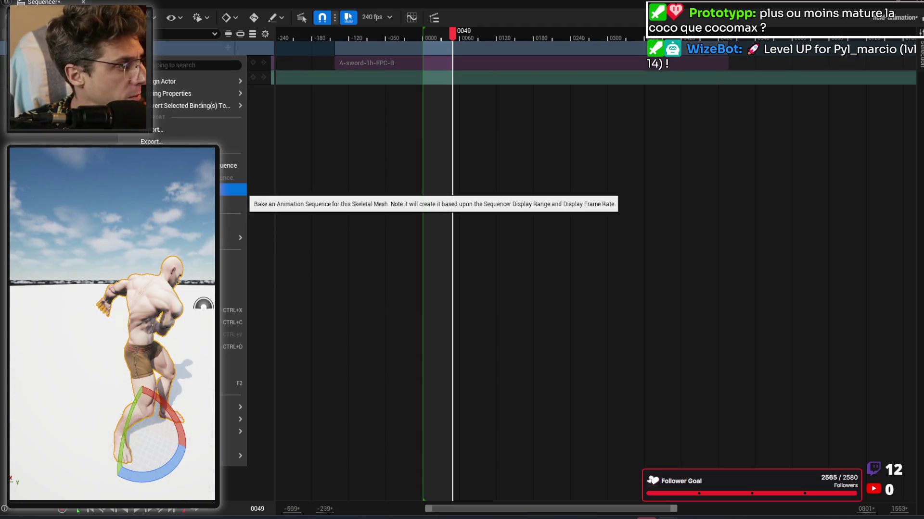
left_click(236, 189)
scroll(463, 281, "up", 10)
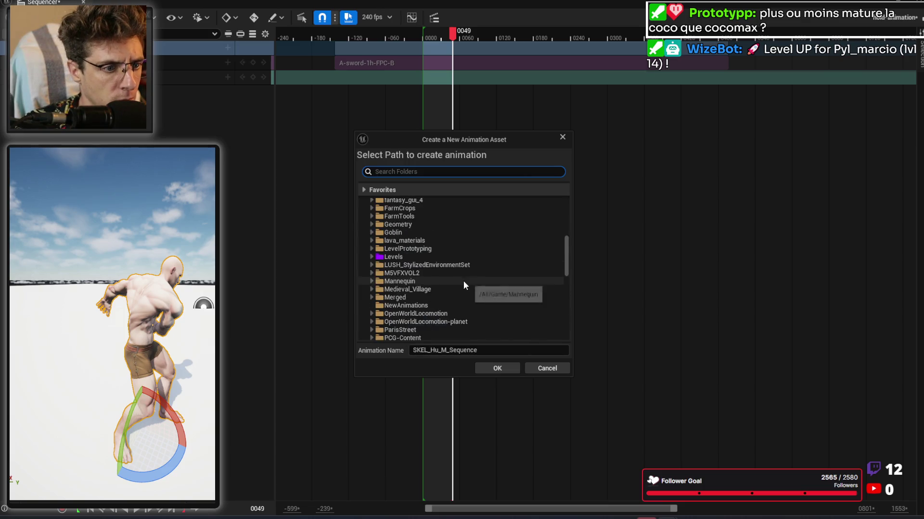
left_click(408, 285)
scroll(431, 278, "down", 2)
left_click(417, 243)
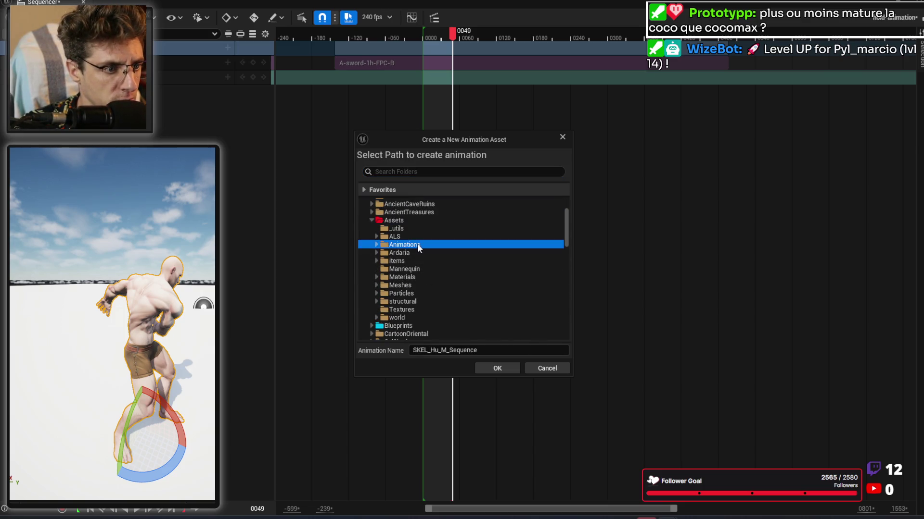
scroll(432, 276, "down", 3)
double_click(418, 273)
scroll(441, 279, "down", 2)
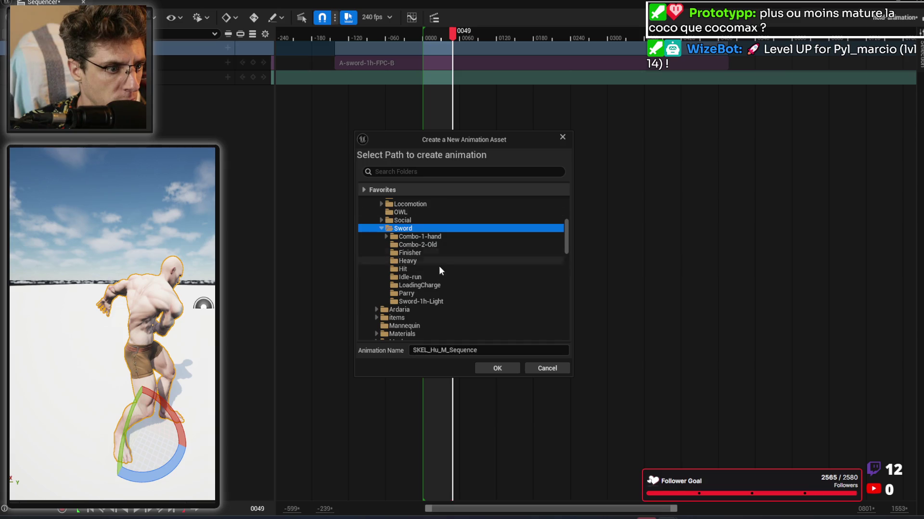
left_click(435, 302)
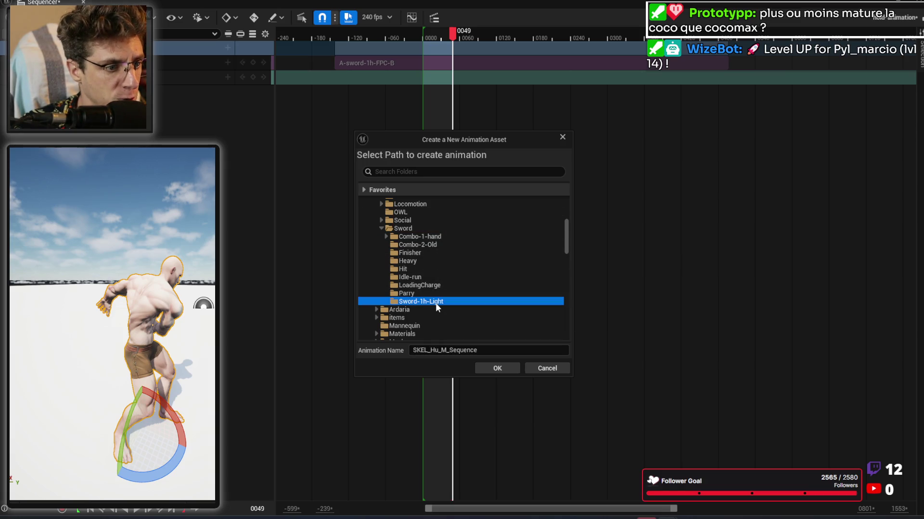
left_click(473, 351)
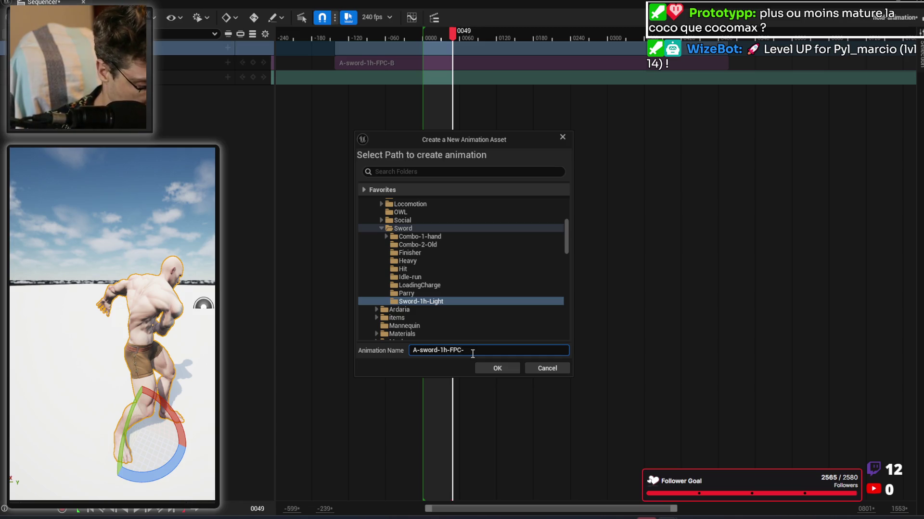
type("A-sword-1h-FPC-B2")
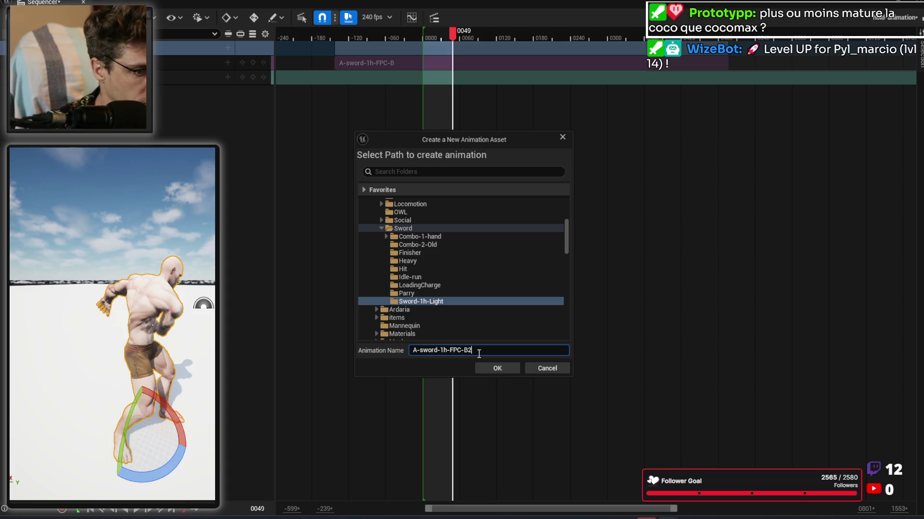
left_click(497, 370)
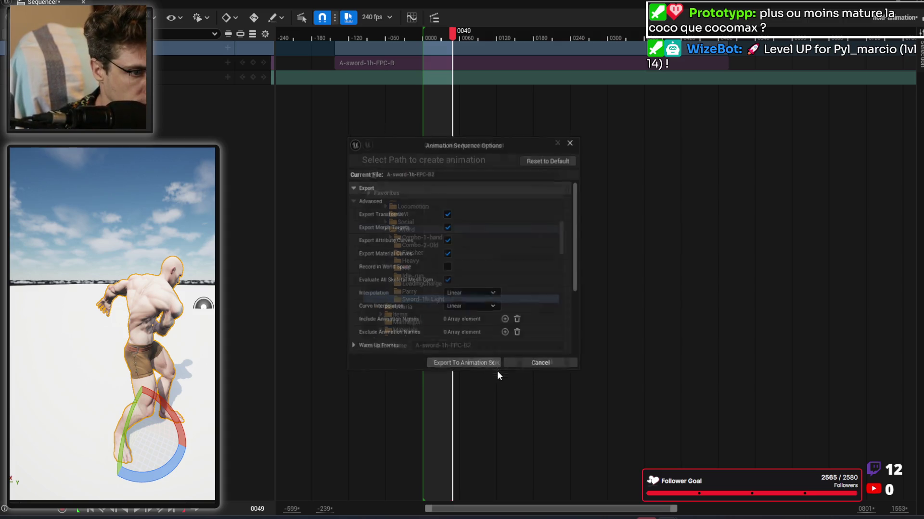
Step: Export the bake to the A-sword-1h-FPC-B2 sequence and bring it up in the animation editor
left_click(472, 364)
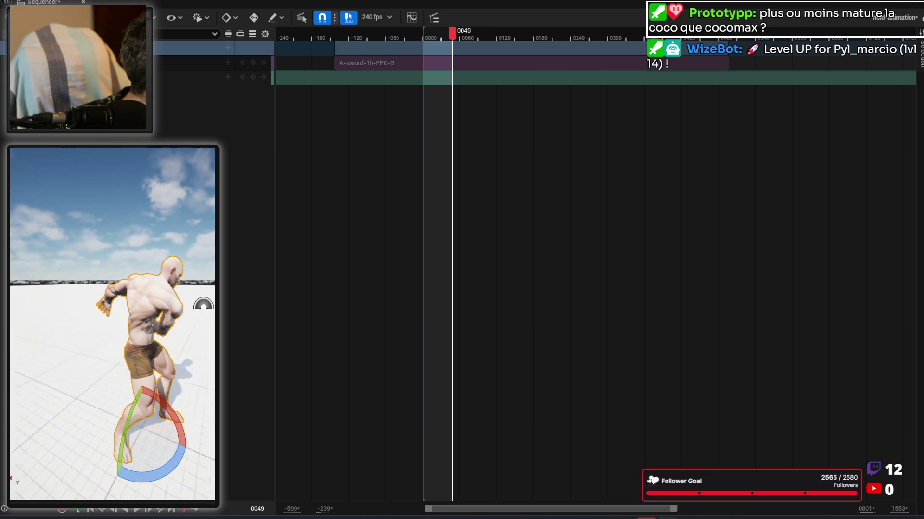
key("alt+Tab")
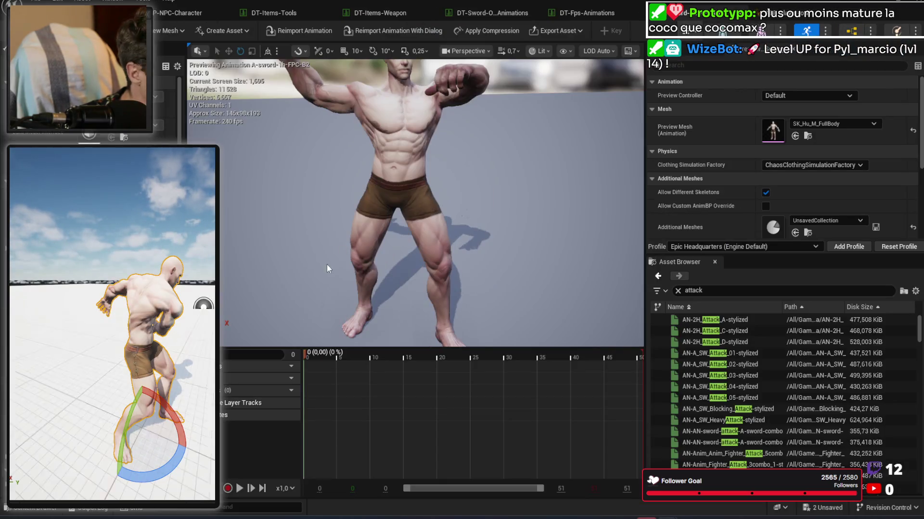
Step: Scrub the baked A-sword-1h-FPC-B2 animation to frames 13 and 49 to check it
left_click_drag(308, 353, 392, 353)
mouse_move(492, 358)
left_mouse_down()
mouse_move(634, 364)
mouse_move(317, 364)
left_mouse_up()
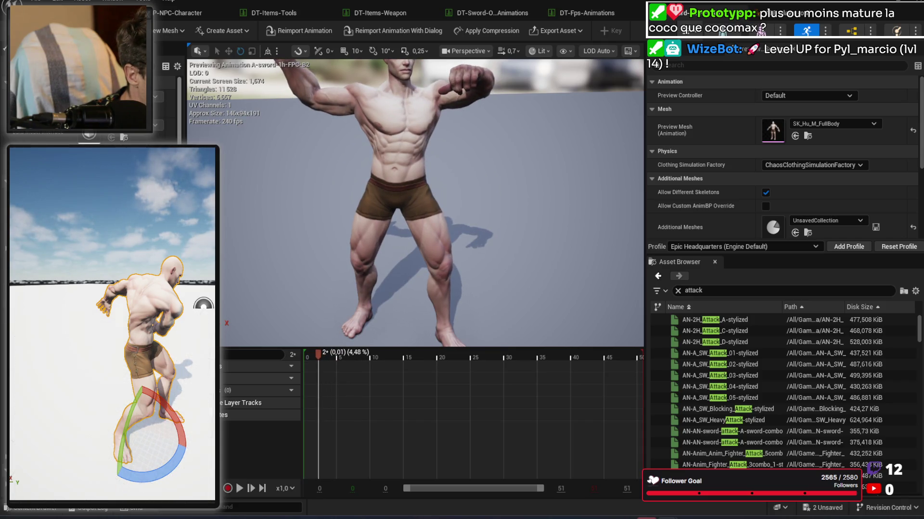
scroll(92, 111, "down", 1)
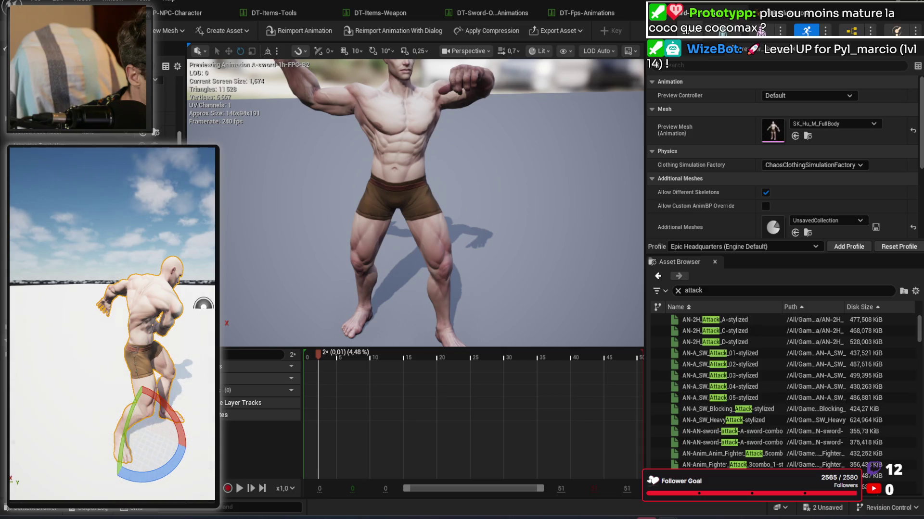
scroll(91, 110, "down", 1)
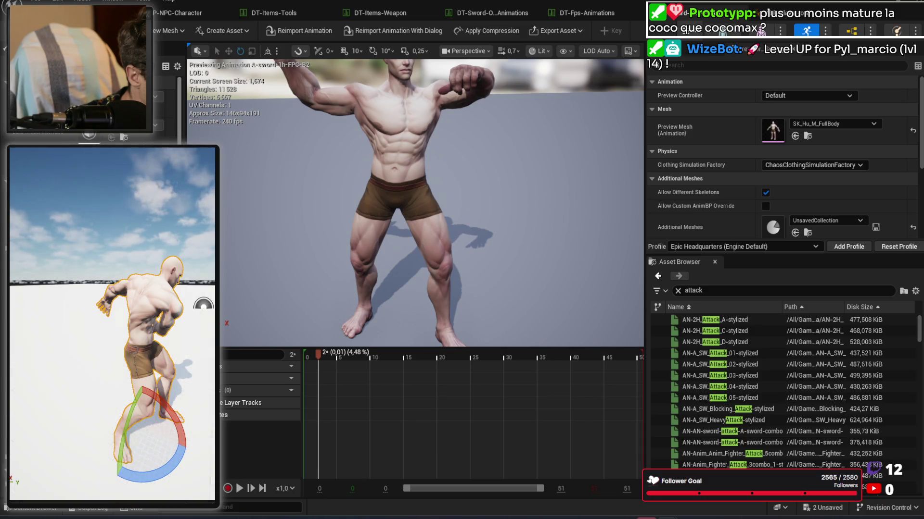
scroll(91, 111, "down", 1)
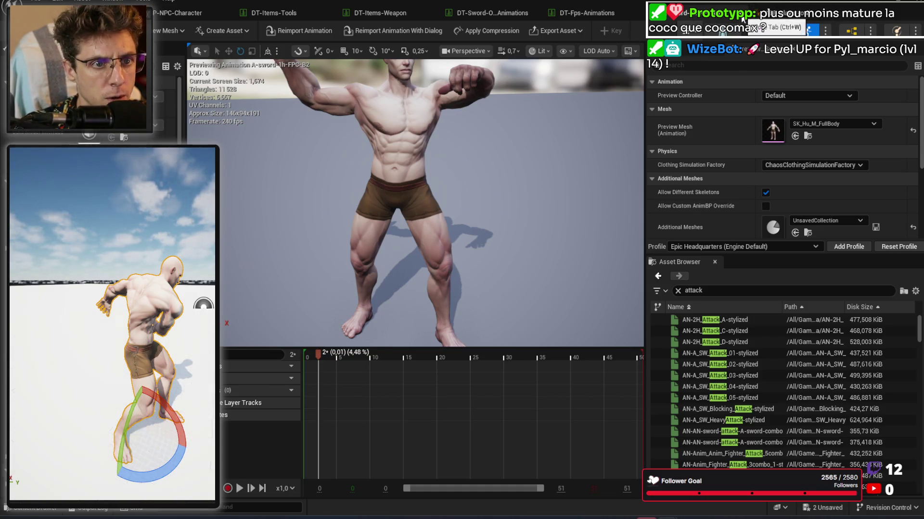
Step: Switch to the DT-Fps-Animations tab and bring the Sequencer window back to the front
left_click(620, 13)
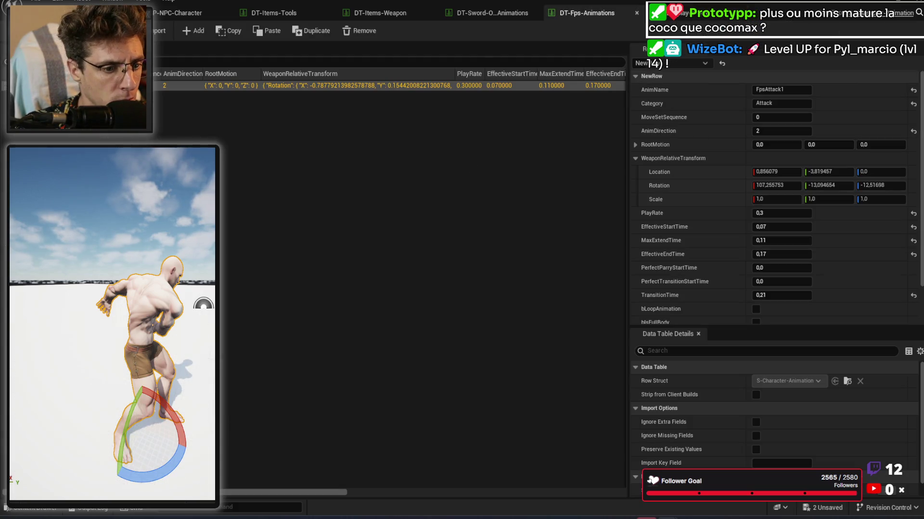
mouse_move(647, 518)
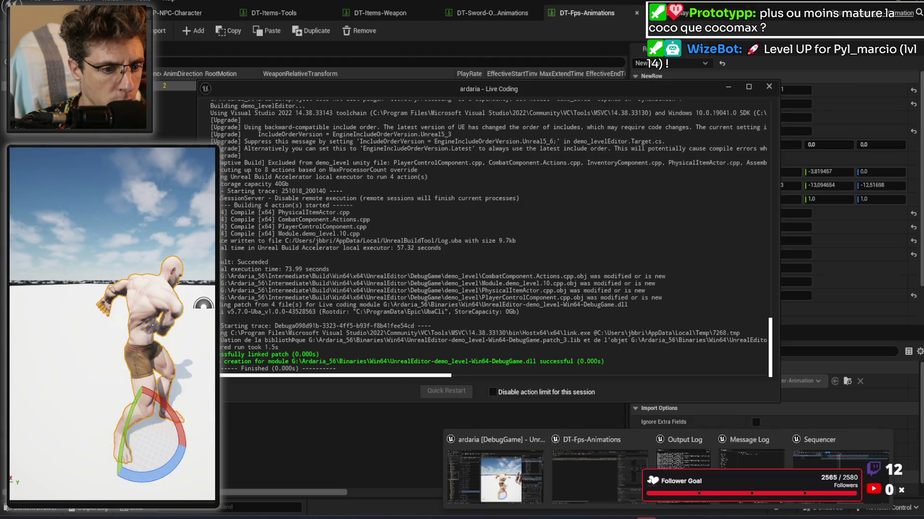
left_click(839, 457)
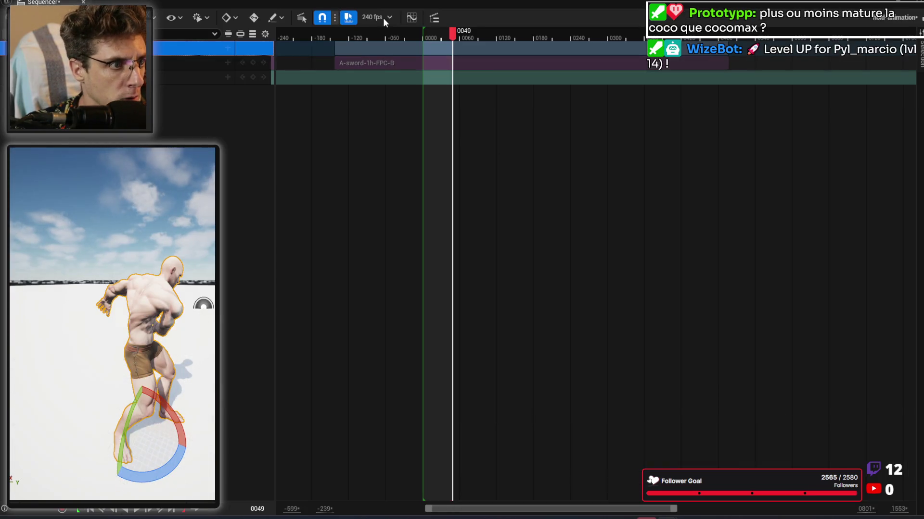
right_click(139, 48)
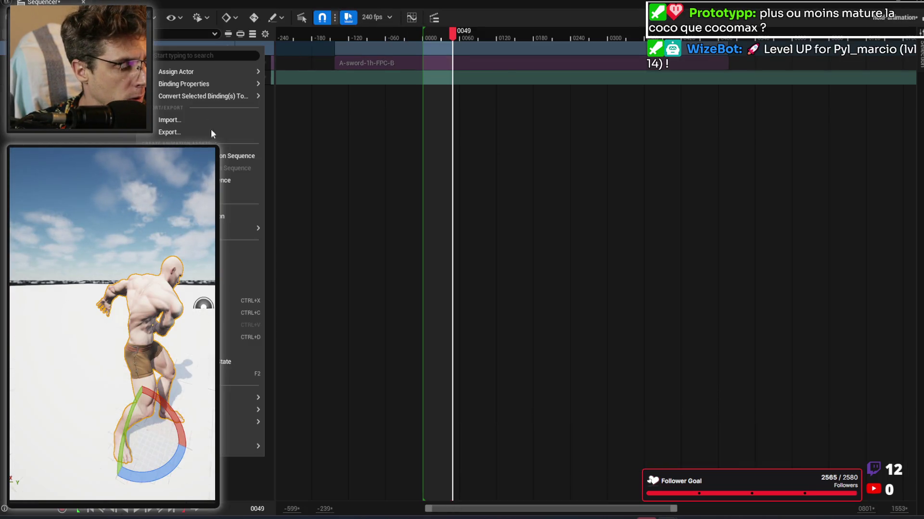
Step: Bake the track to a new animation sequence in Assets/Animations/Sword/Sword-1h-Light
left_click(241, 192)
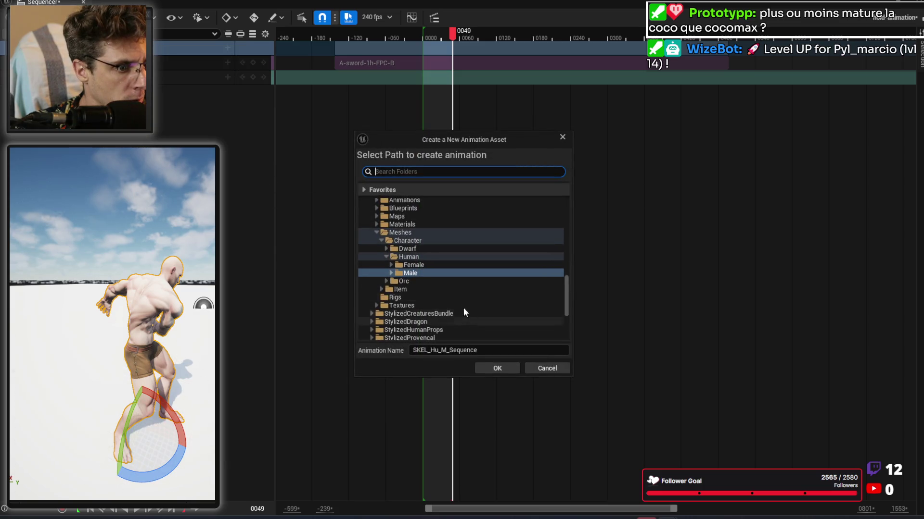
scroll(465, 289, "up", 2)
scroll(467, 270, "up", 10)
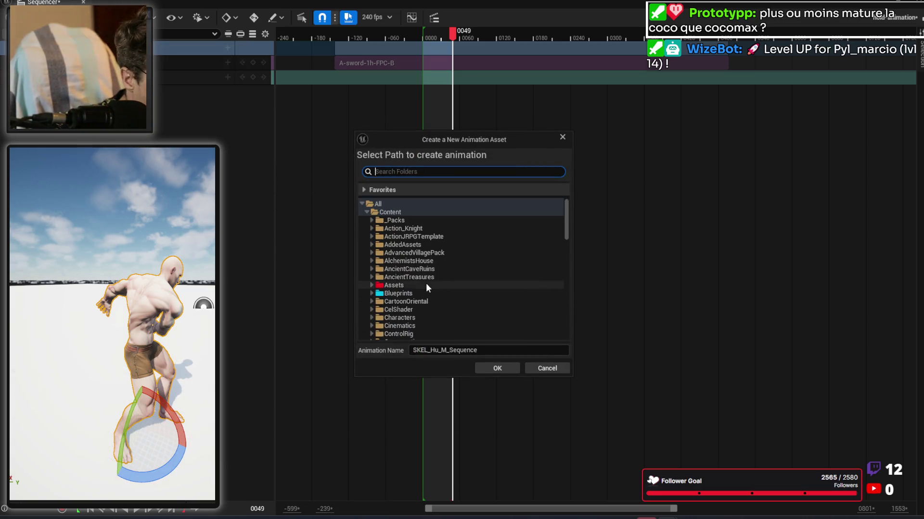
left_click(426, 282)
scroll(439, 289, "down", 2)
double_click(432, 261)
scroll(455, 281, "down", 3)
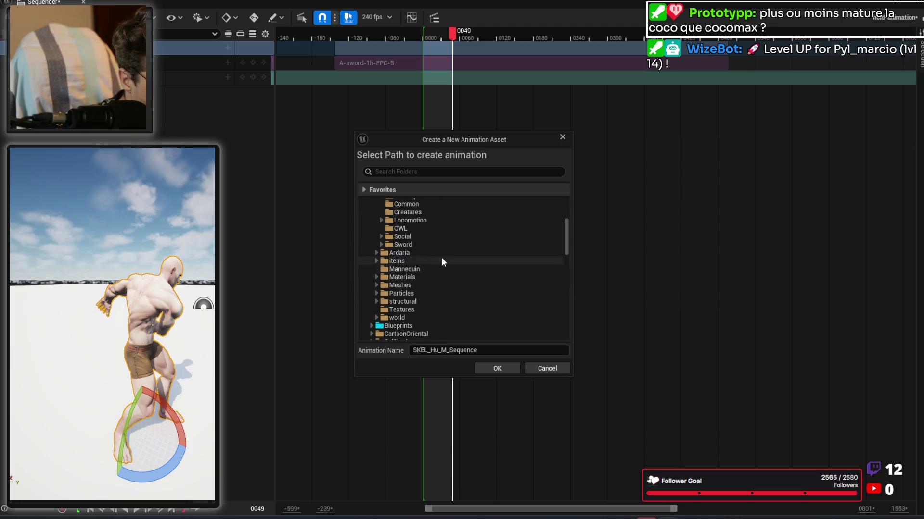
double_click(436, 245)
left_click(430, 318)
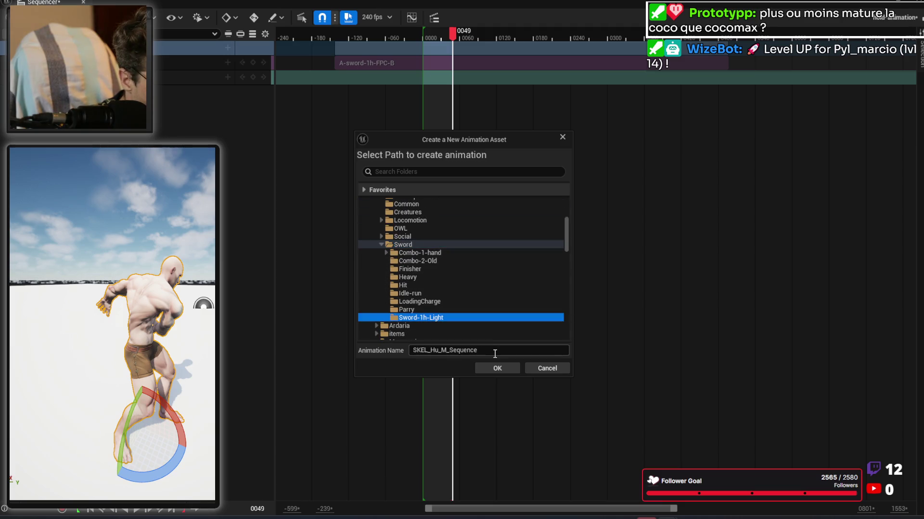
Step: Name the new animation A-sword-1h-FPC-B3 and confirm the name and folder
left_click(491, 354)
type("A-sword-1h-FPC-B3")
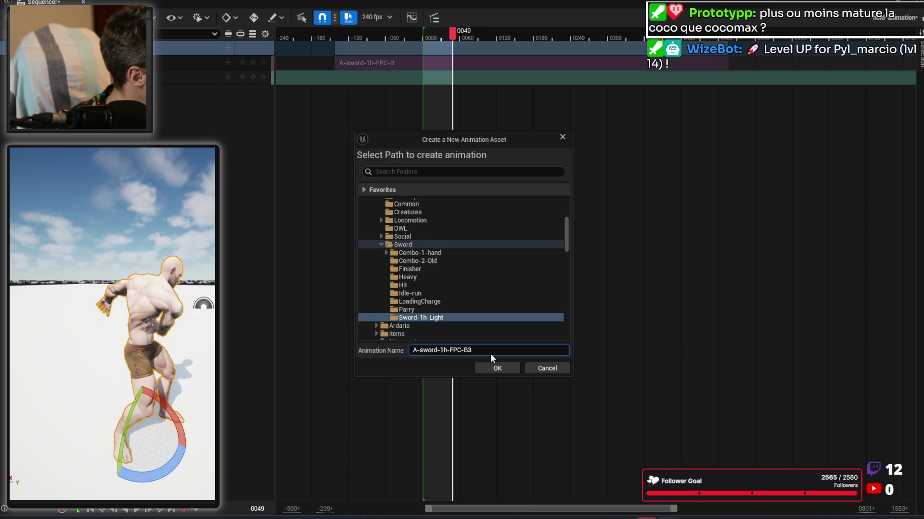
left_click(497, 368)
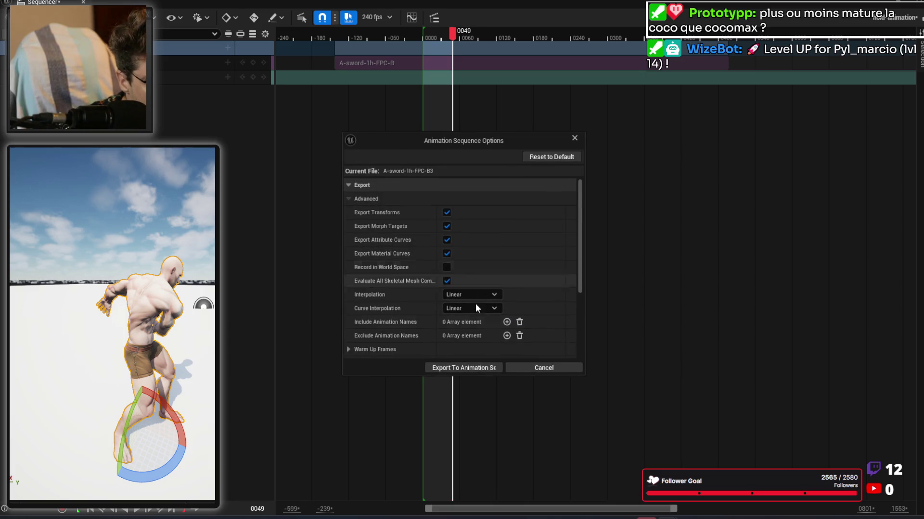
Step: Enable Record in World Space and expand the delay, warm-up, and custom start/end frame settings
left_click(447, 267)
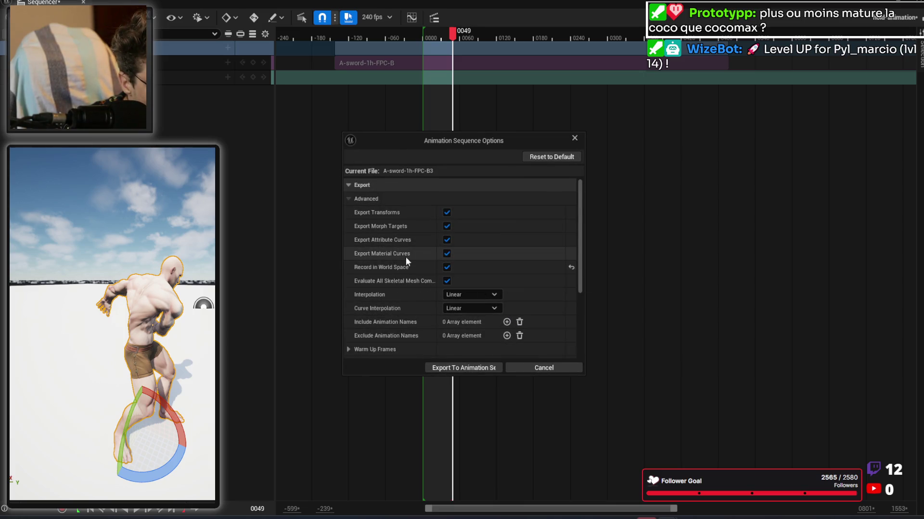
scroll(391, 263, "down", 5)
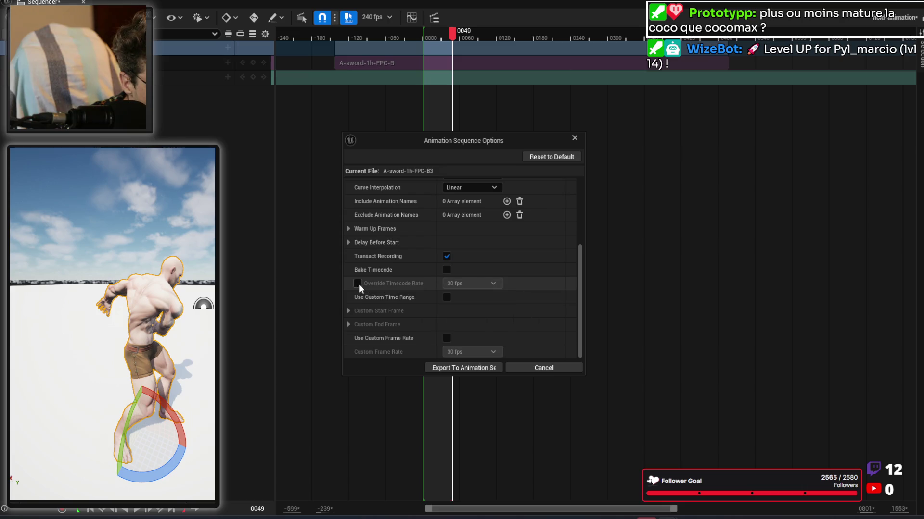
left_click(348, 242)
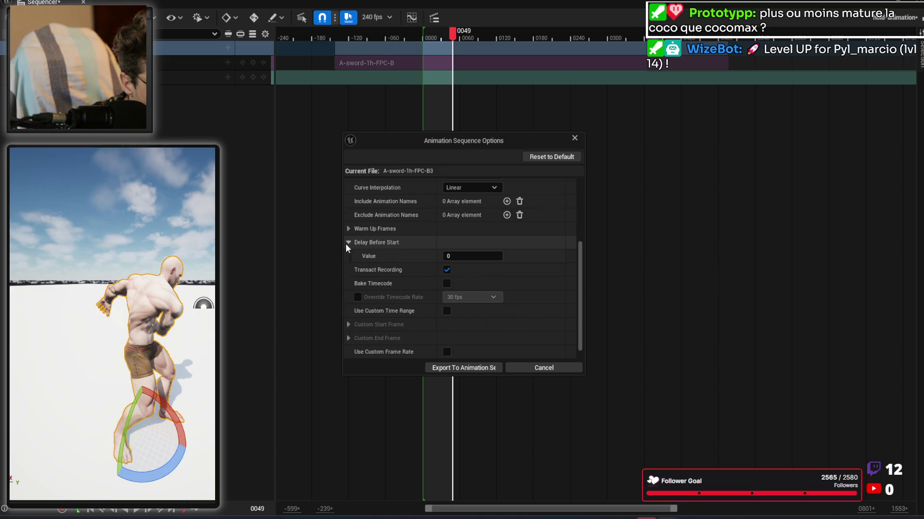
left_click(349, 229)
scroll(407, 298, "down", 1)
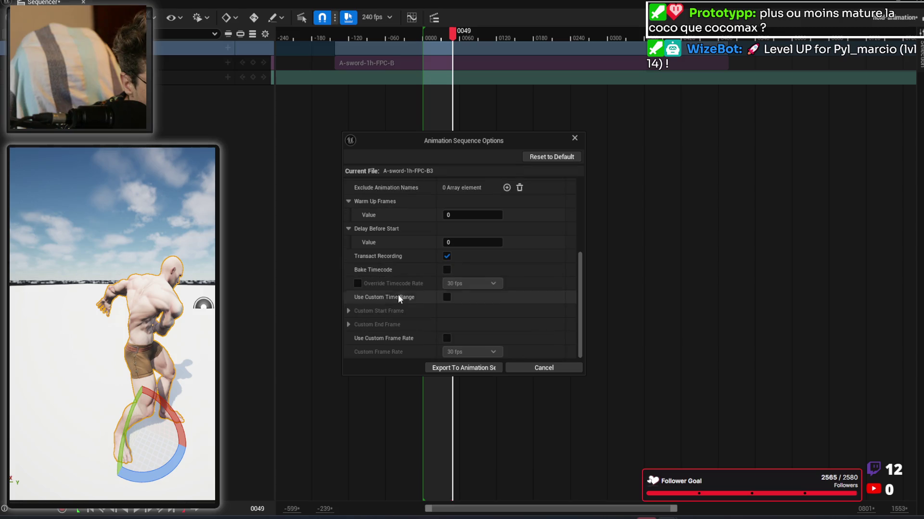
left_click(350, 312)
left_click(349, 325)
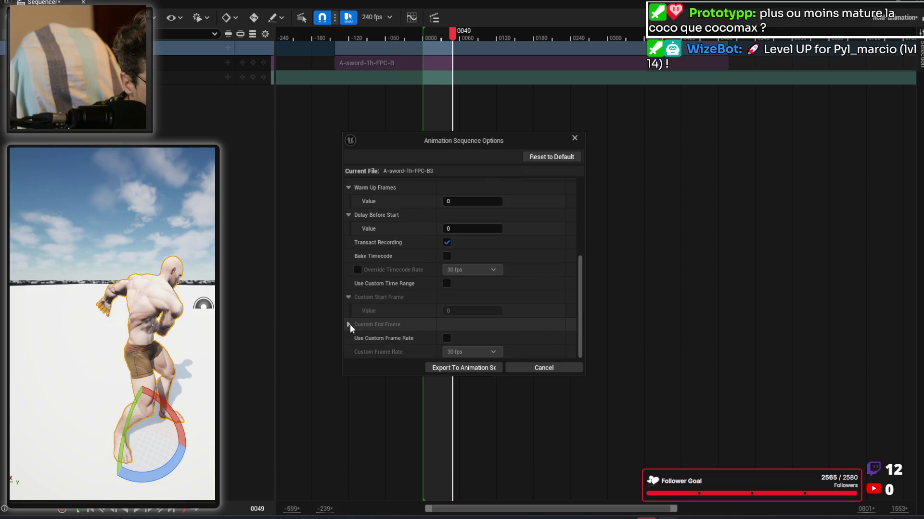
Step: Use a custom 60 fps frame rate and export the animation sequence
left_click(447, 338)
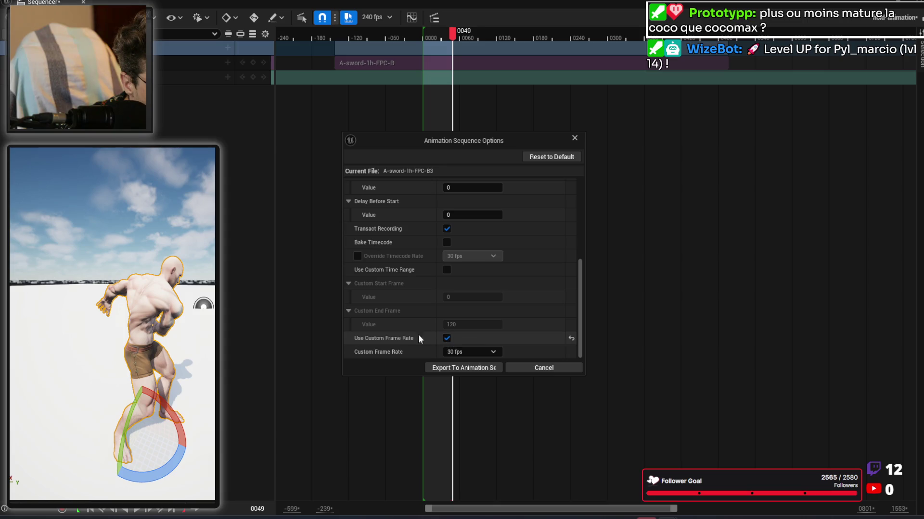
left_click(473, 353)
left_click(483, 264)
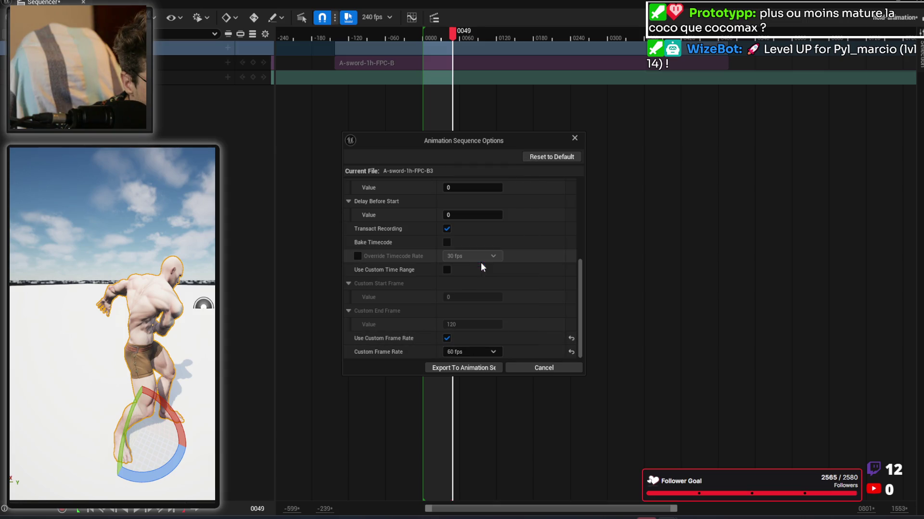
left_click(462, 368)
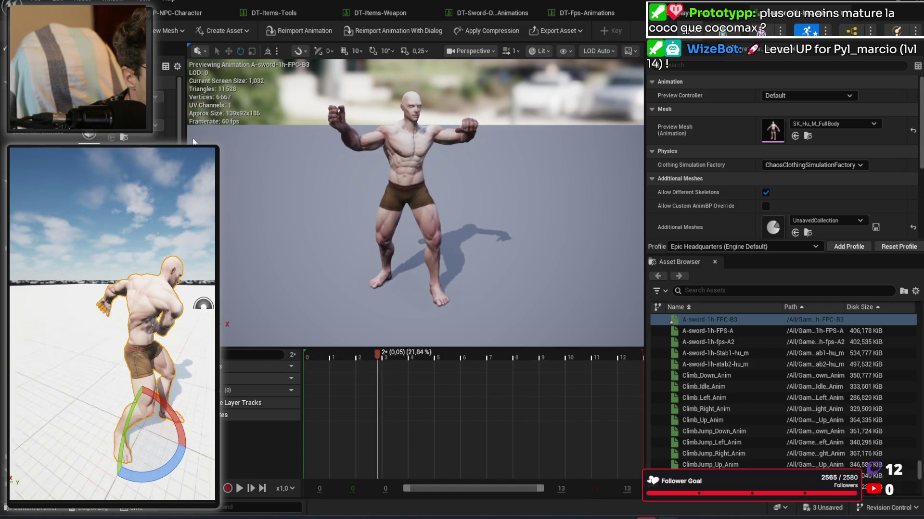
Step: Set the DT-Fps-Animations row's AnimationSequence to A-sword-1h-FPC-B3, then save all assets with Ctrl+Shift+S
left_click(598, 16)
scroll(818, 297, "down", 2)
left_click(786, 316)
left_click(540, 226)
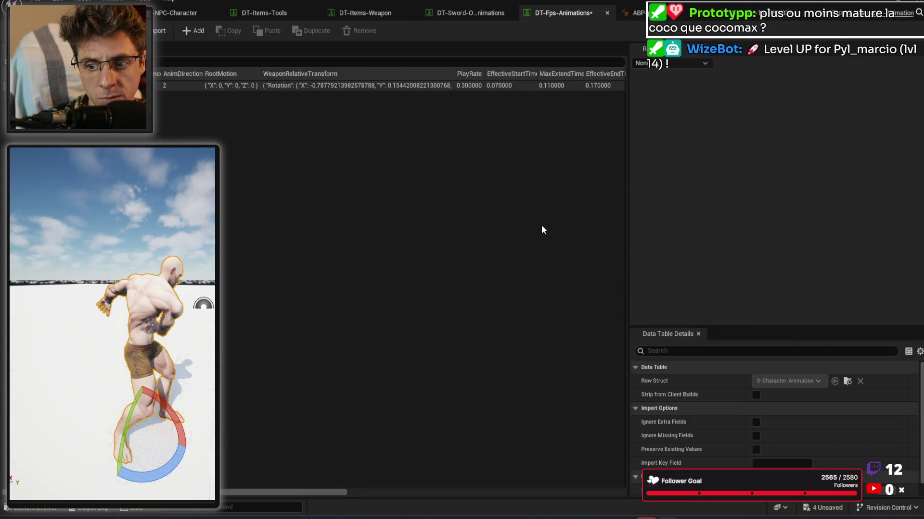
key("ctrl+shift+s")
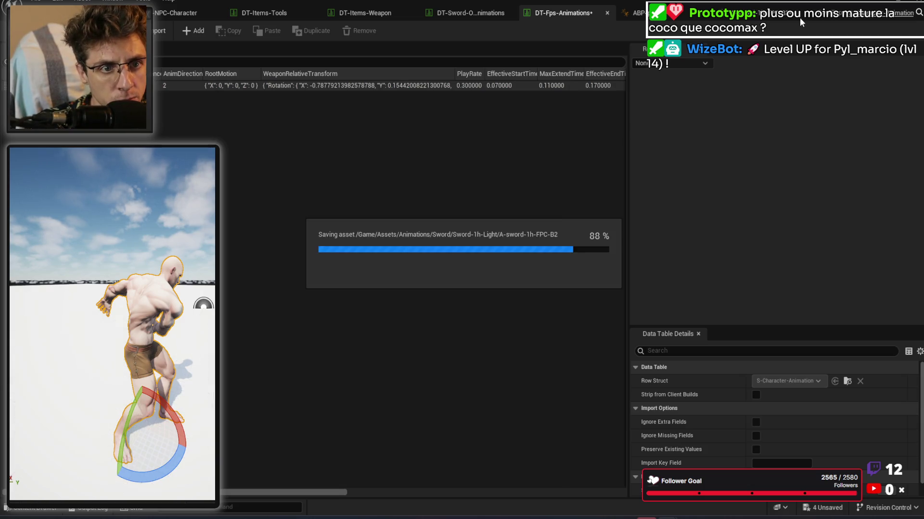
left_click(802, 13)
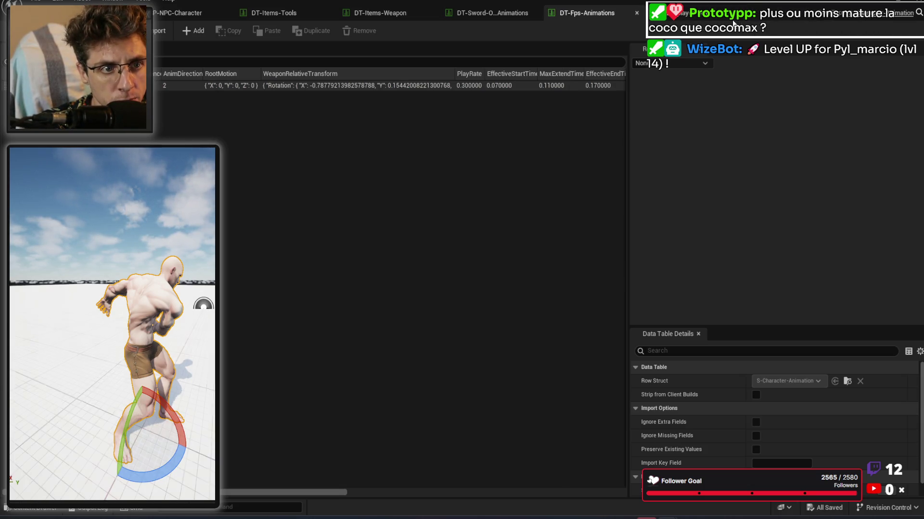
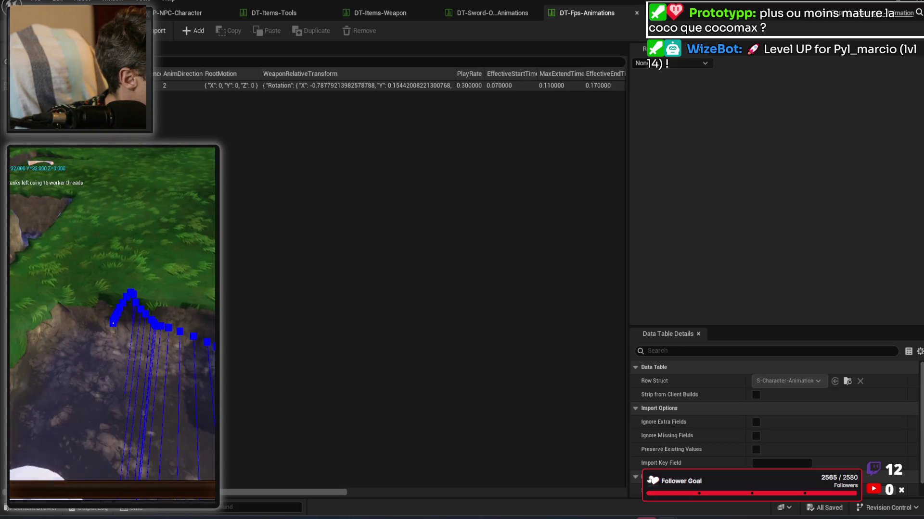
Step: Set the sword row's PlayRate 0.7, EffectiveStartTime 0.08 and MaxExtendTime 0.1, checking the previewed pose
left_click(508, 86)
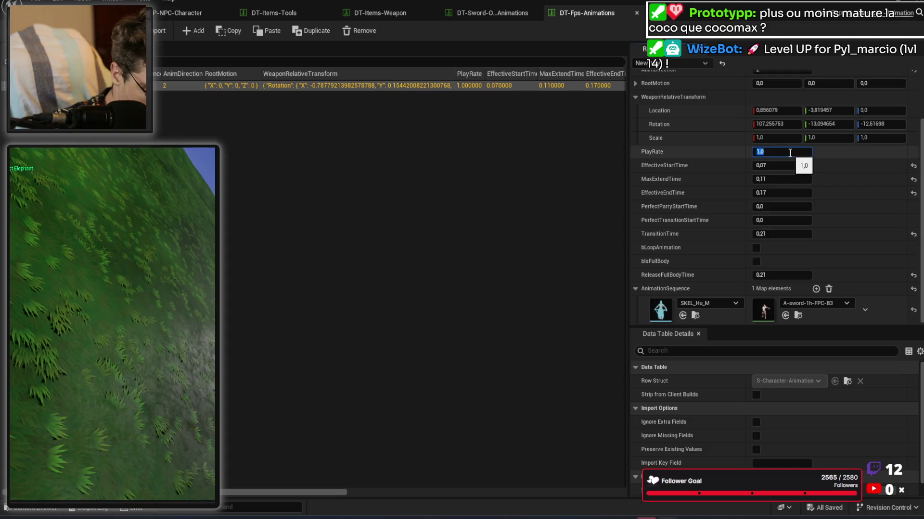
key("ctrl+s")
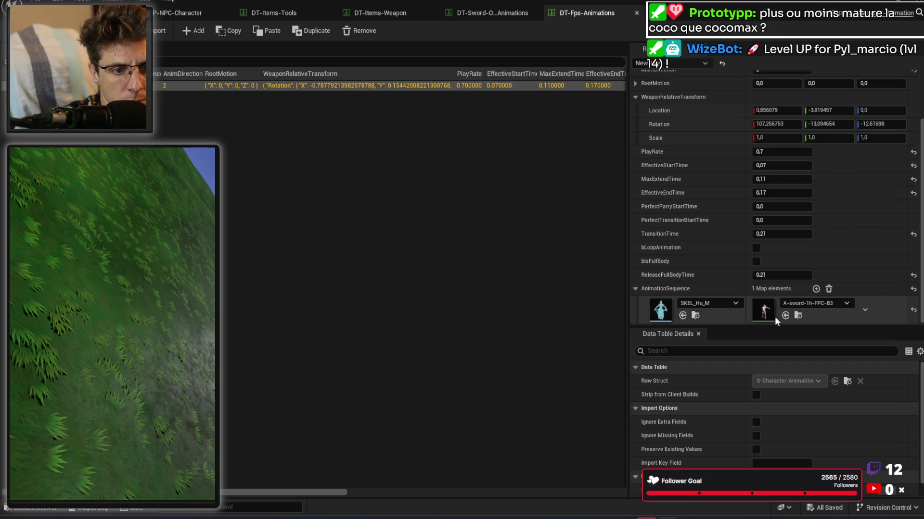
double_click(762, 310)
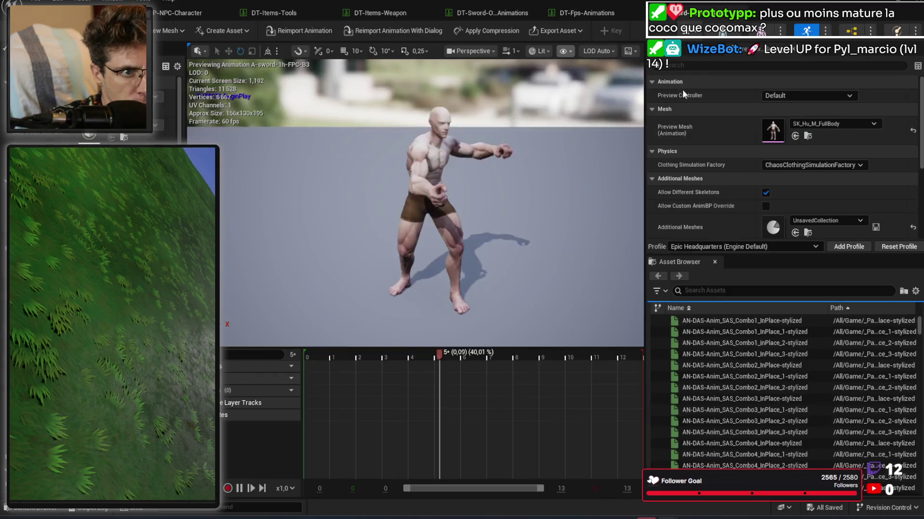
mouse_move(382, 354)
left_mouse_down()
mouse_move(307, 356)
mouse_move(433, 366)
left_mouse_up()
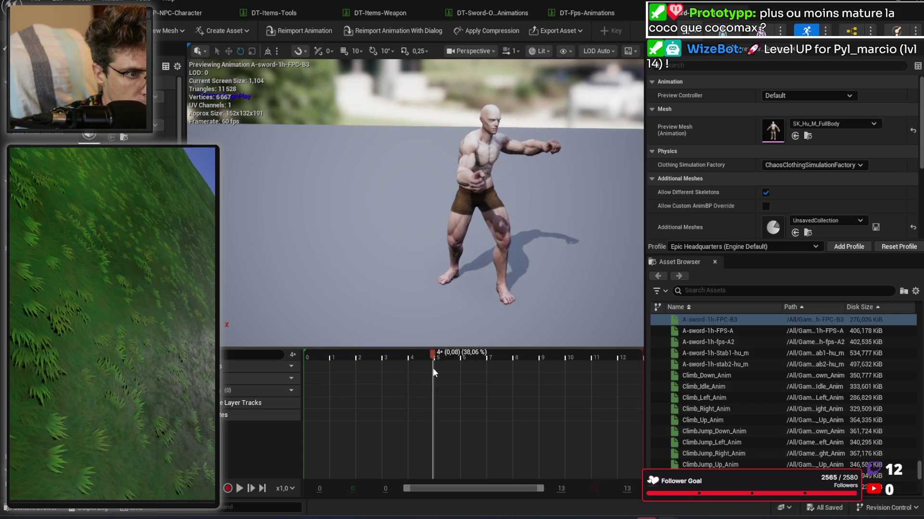
left_click(566, 12)
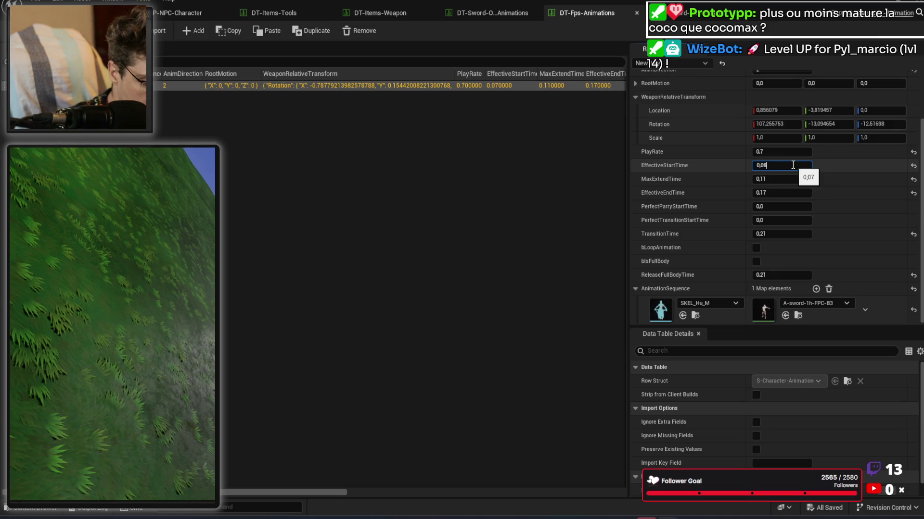
double_click(763, 311)
left_click_drag(433, 355, 444, 355)
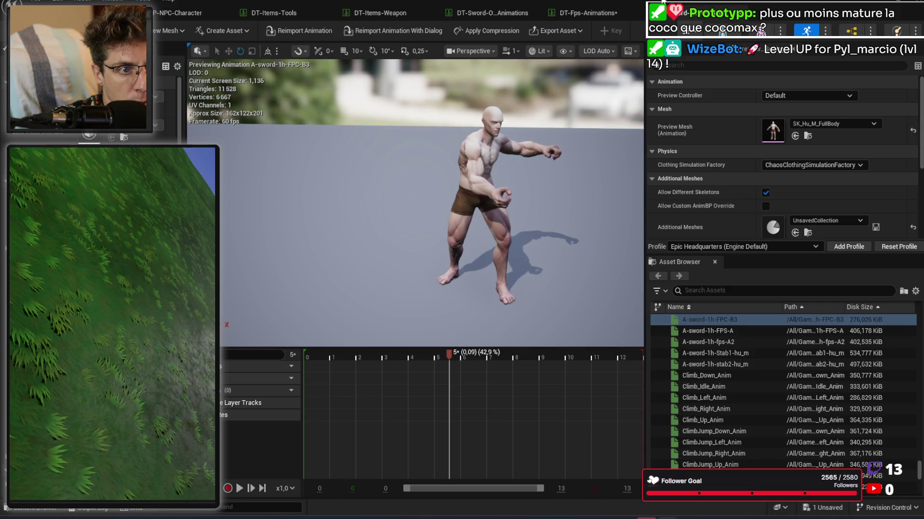
left_click(564, 16)
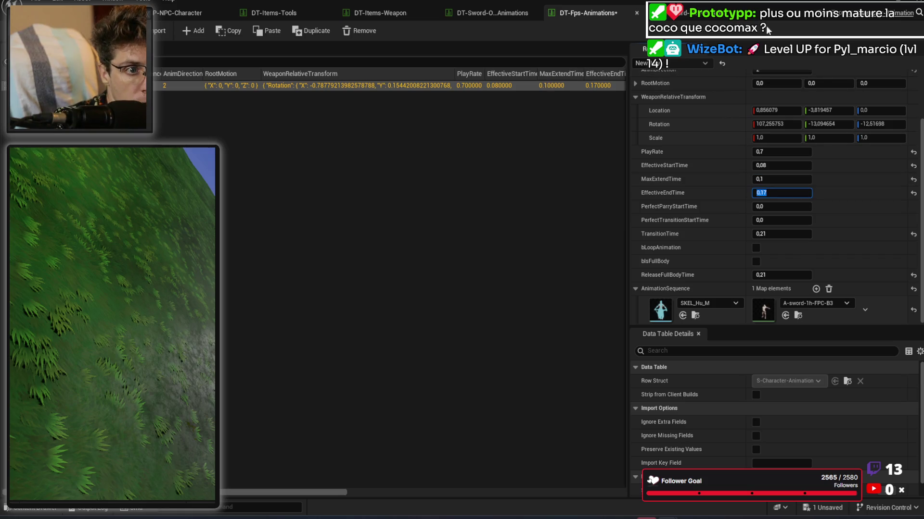
Step: Set EffectiveEndTime to 0.16 after checking the animation's final frame, then save the data table
left_click(716, 16)
left_click_drag(447, 357, 548, 360)
left_click(587, 13)
left_click(795, 193)
type("0,16")
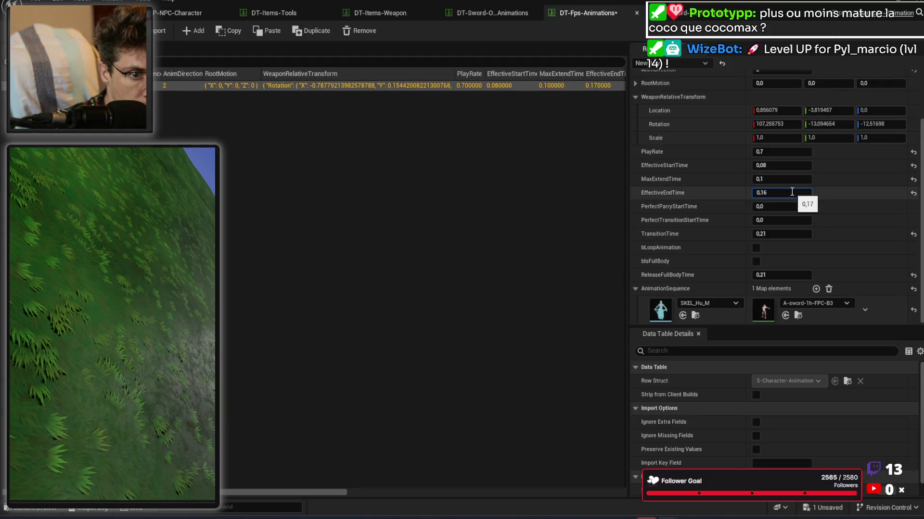
left_click(703, 19)
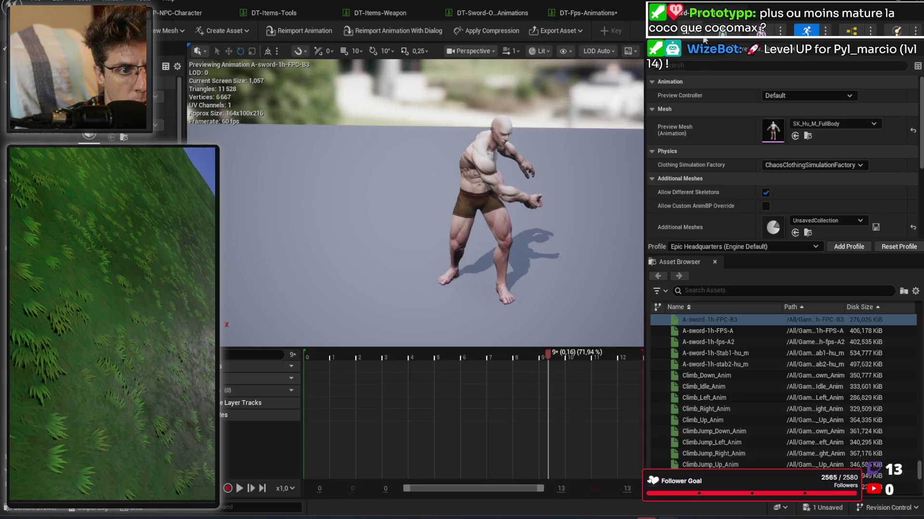
mouse_move(549, 360)
left_mouse_down()
mouse_move(641, 363)
mouse_move(623, 364)
left_mouse_up()
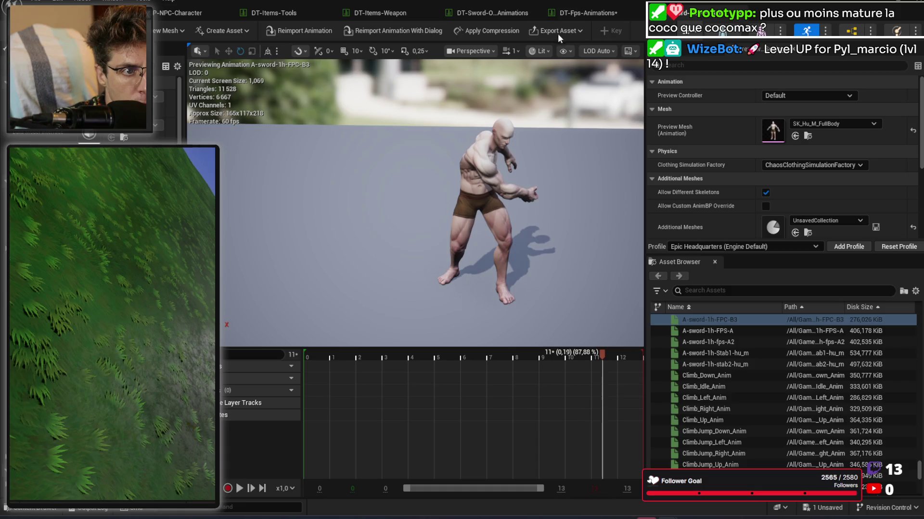
left_click(586, 13)
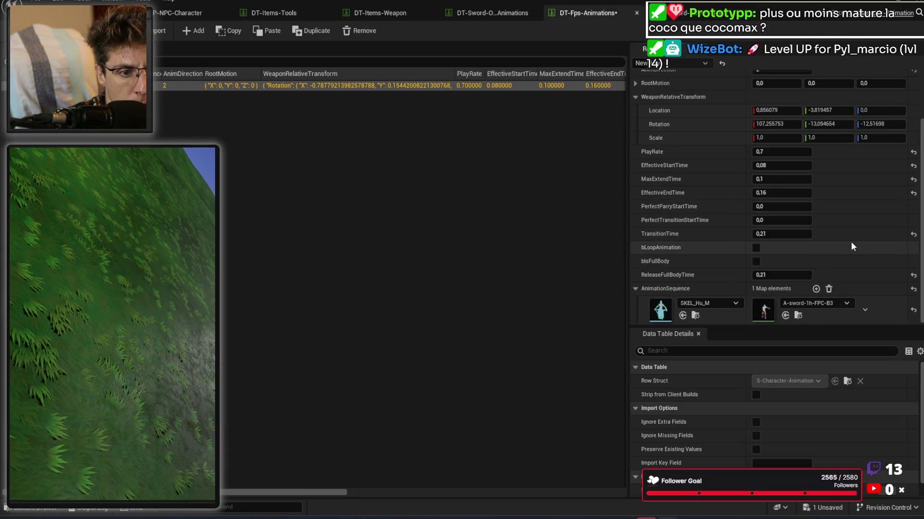
scroll(853, 230, "up", 2)
key("ctrl+s")
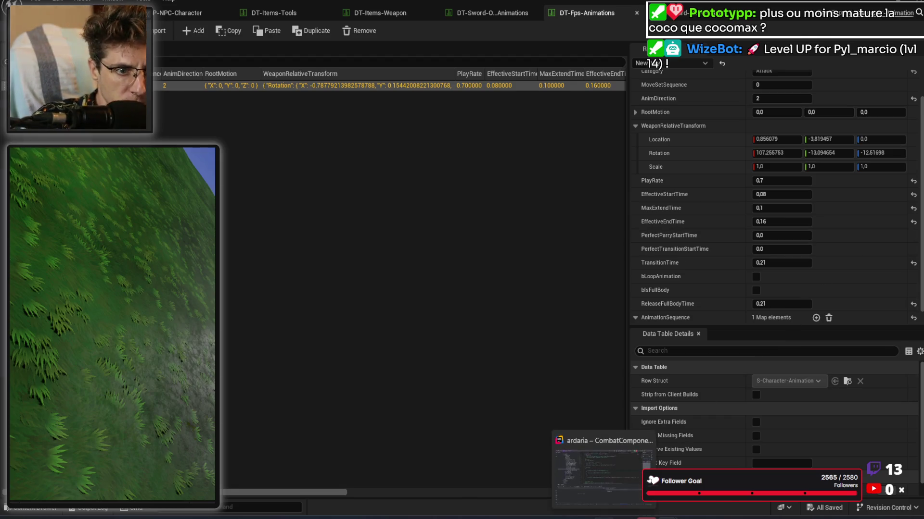
Step: Open CombatComponent.h in Rider at DefaultWeaponRelativeTransform
left_click(605, 518)
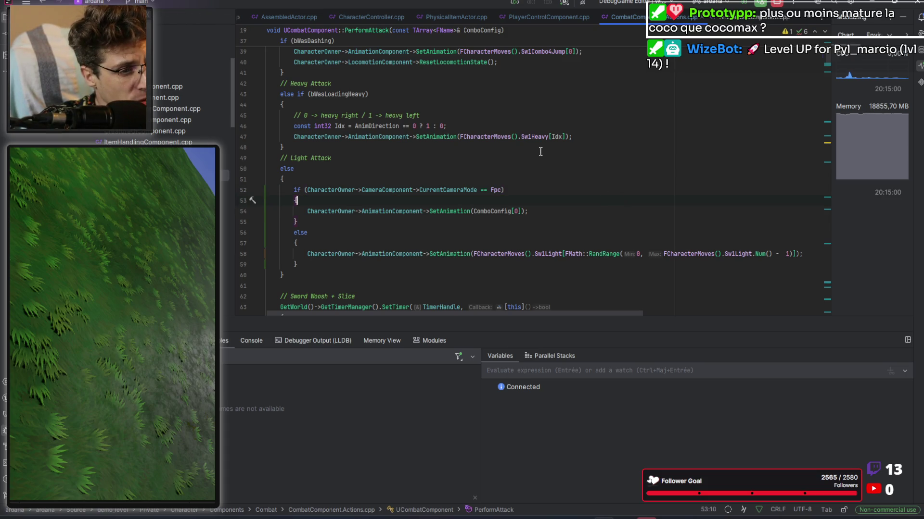
key("ctrl+Tab")
key("ctrl+Tab")
key("ctrl+Tab")
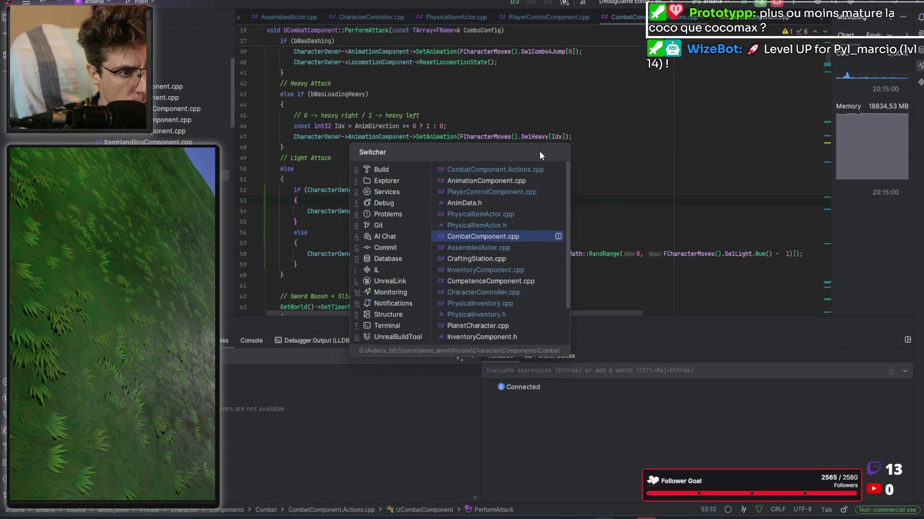
key("ctrl+alt+Home")
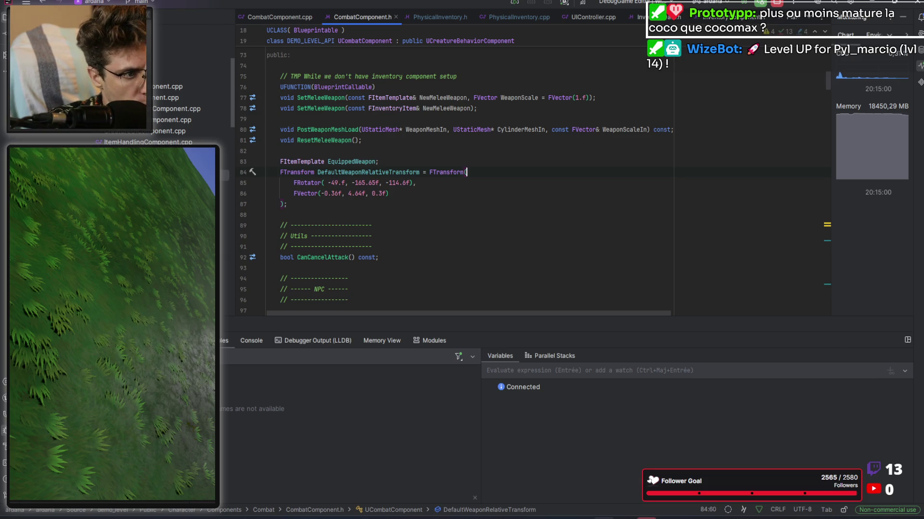
Step: Enter -49 as the data table's weapon rotation X, comparing against the code values
key("alt+Tab")
left_click(781, 152)
key("Tab")
key("alt+Tab")
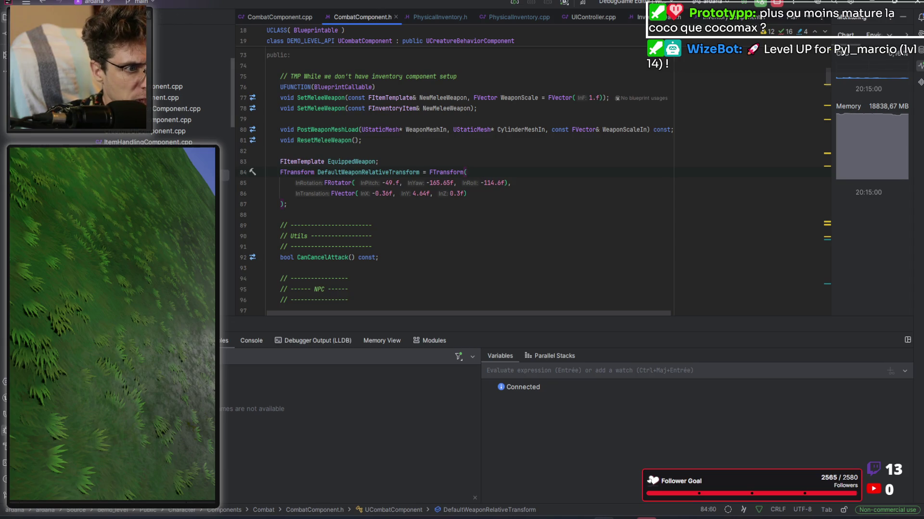
key("alt+Tab")
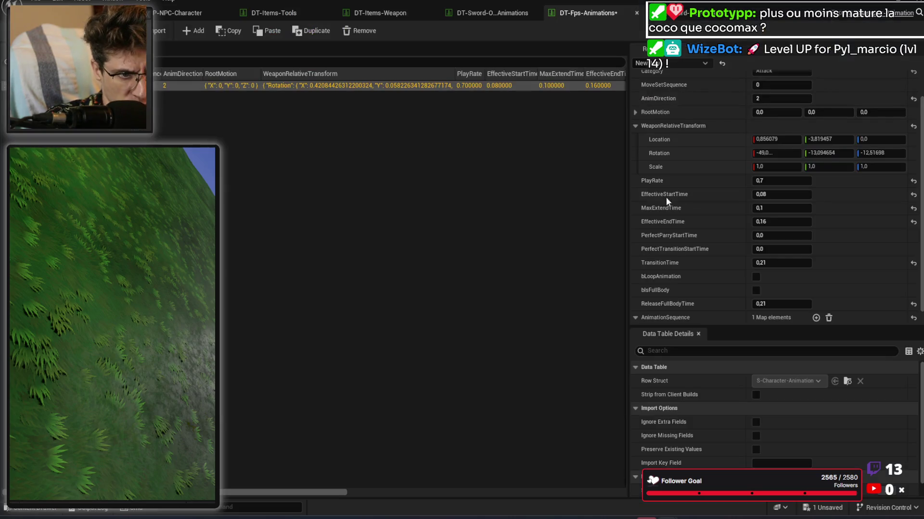
Step: Enter weapon rotation -114, -49 and -165 from the code default, then start play-testing
left_click(776, 151)
type("114")
key("Tab")
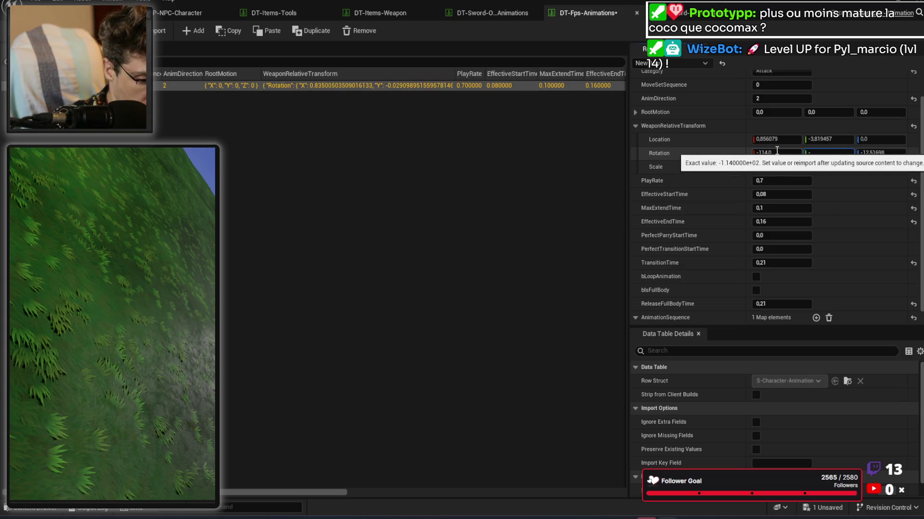
type("9")
key("Tab")
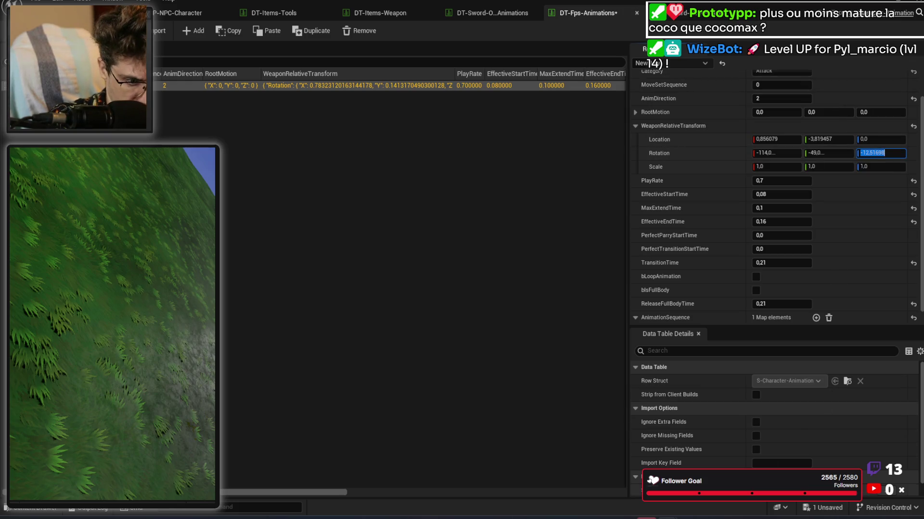
key("alt+Tab")
key("alt+Tab")
key("alt+Tab")
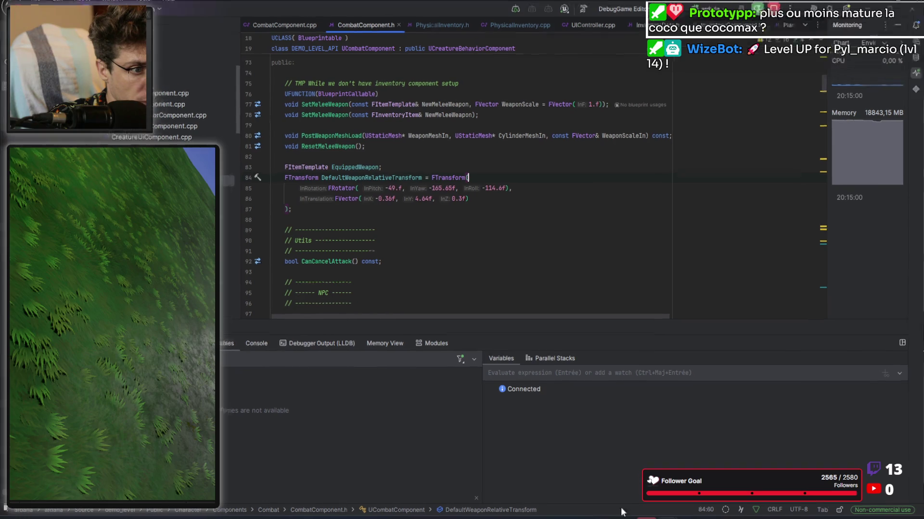
key("alt+Tab")
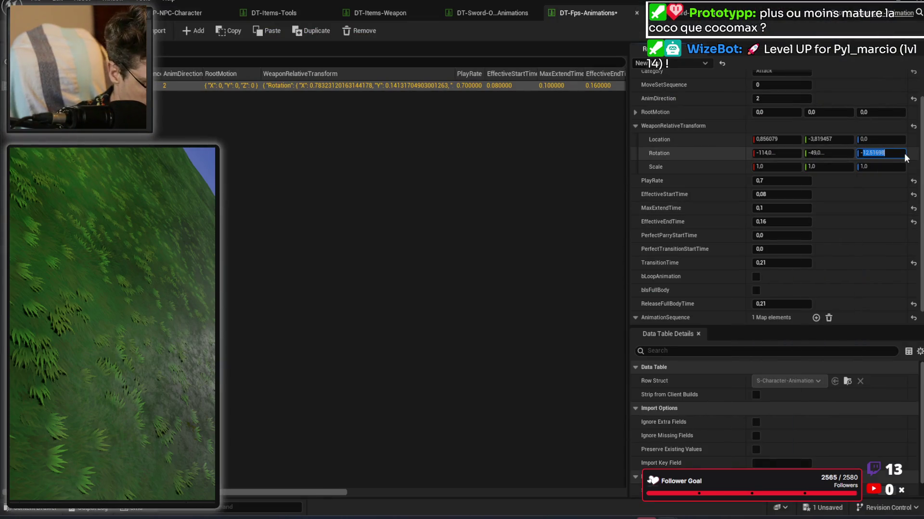
type("65")
key("Tab")
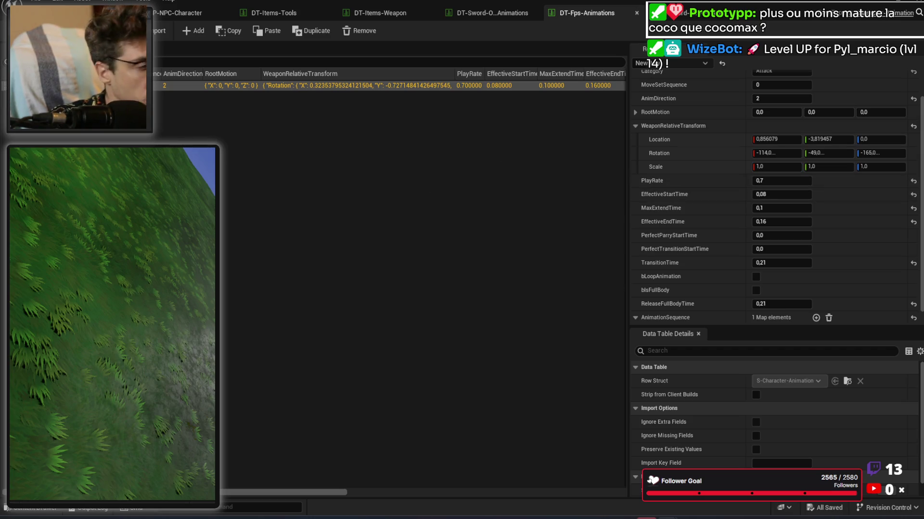
left_click(59, 316)
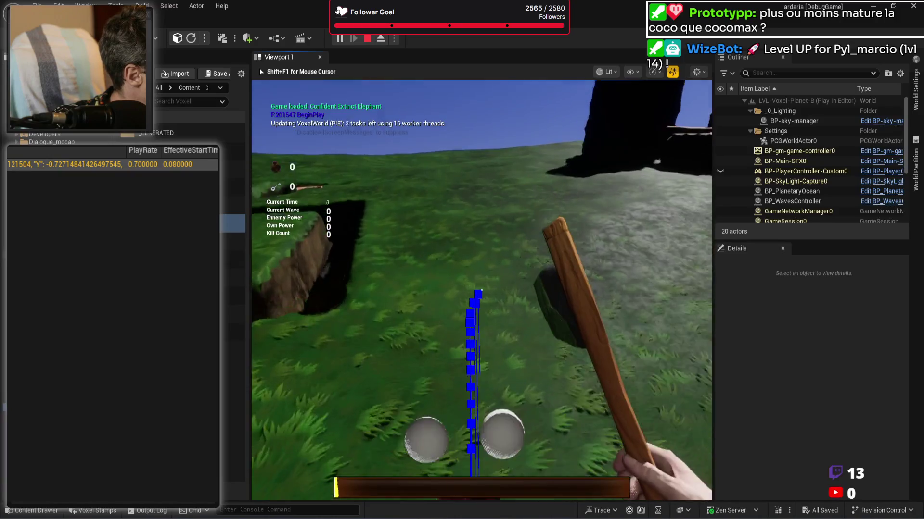
Step: Swing nine times to dig a trench in the voxel terrain, then stop the session
left_click(481, 290)
left_click(482, 290)
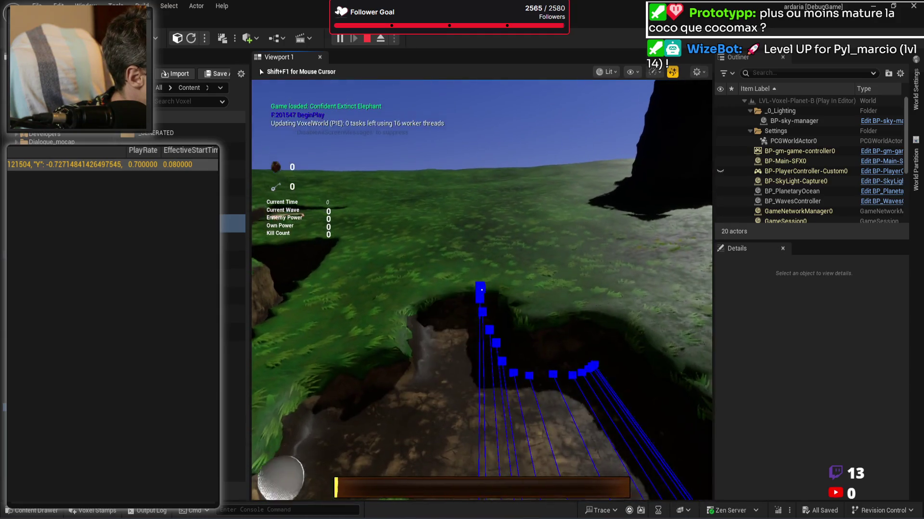
left_click(482, 290)
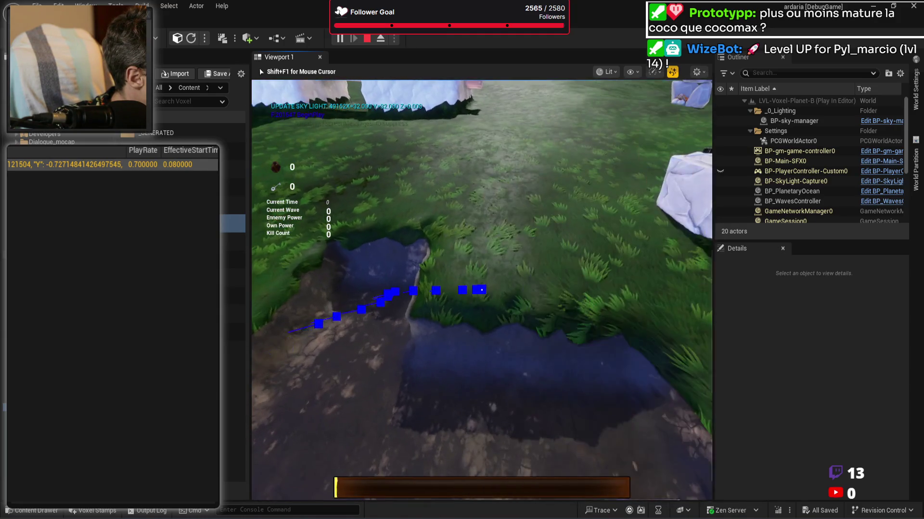
left_click(481, 290)
left_click(482, 290)
left_click(482, 290)
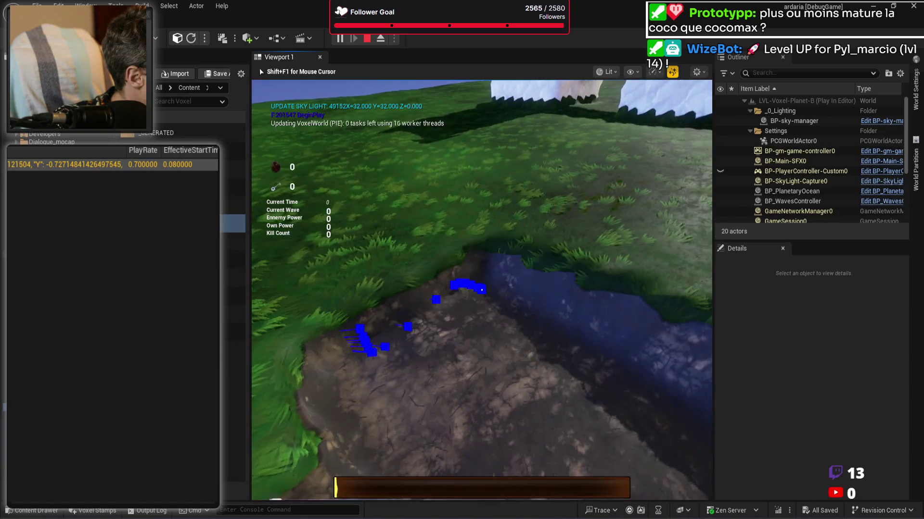
left_click(481, 290)
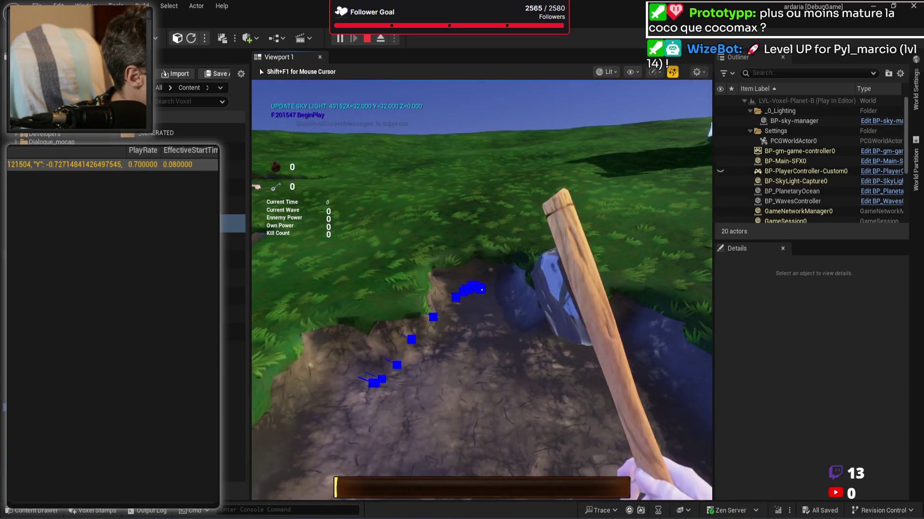
left_click(481, 290)
left_click(482, 290)
key("shift+F1")
key("Escape")
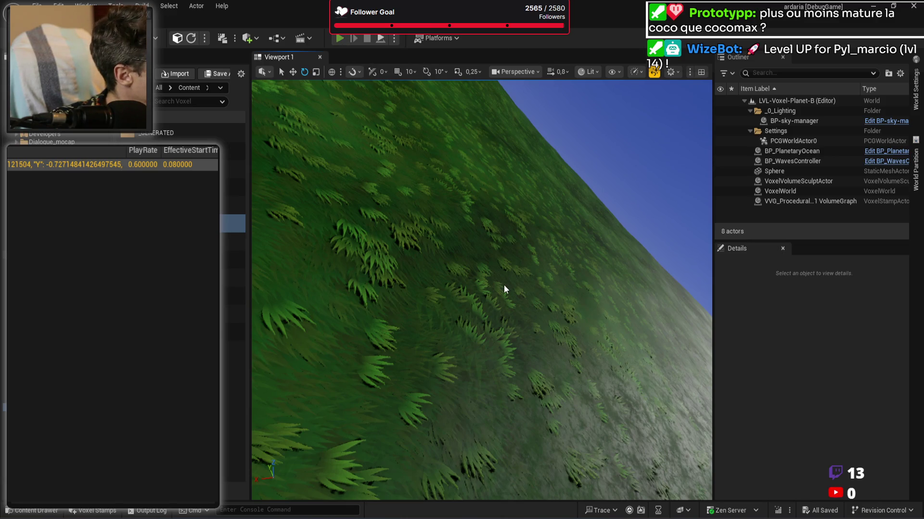
Step: Walk through the dug trench in a fullscreen play session to inspect it, then stop
key("alt+p")
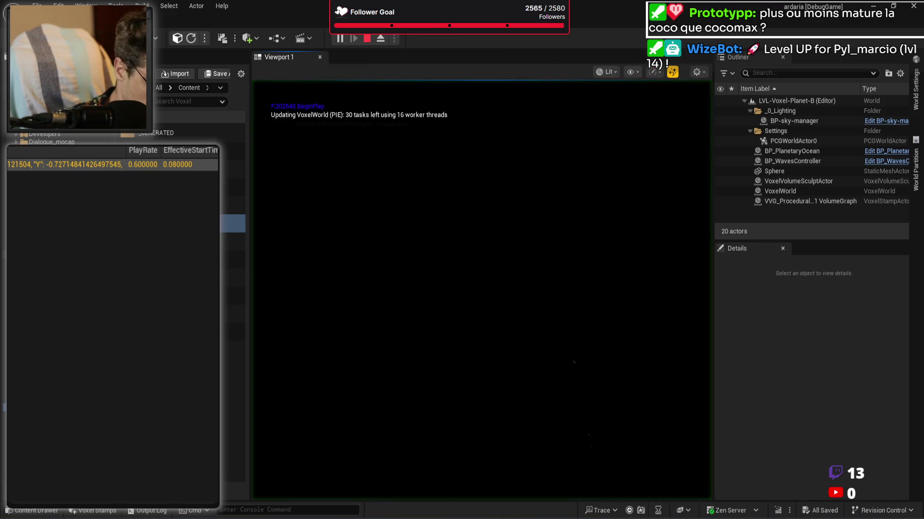
key("F11")
key("w")
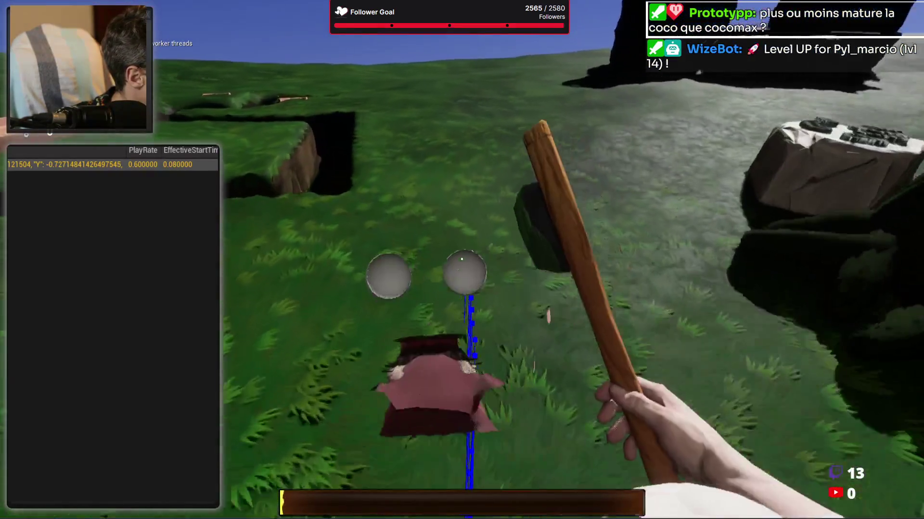
key("w")
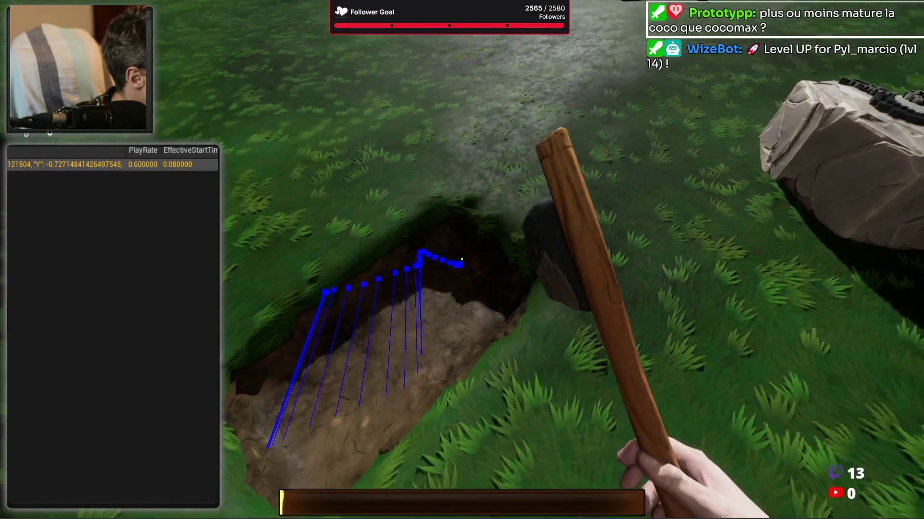
key("w")
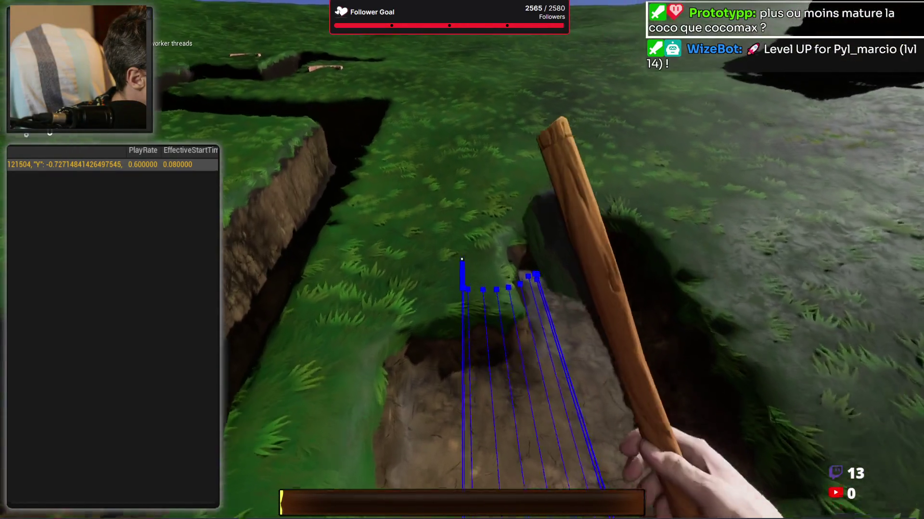
key("w")
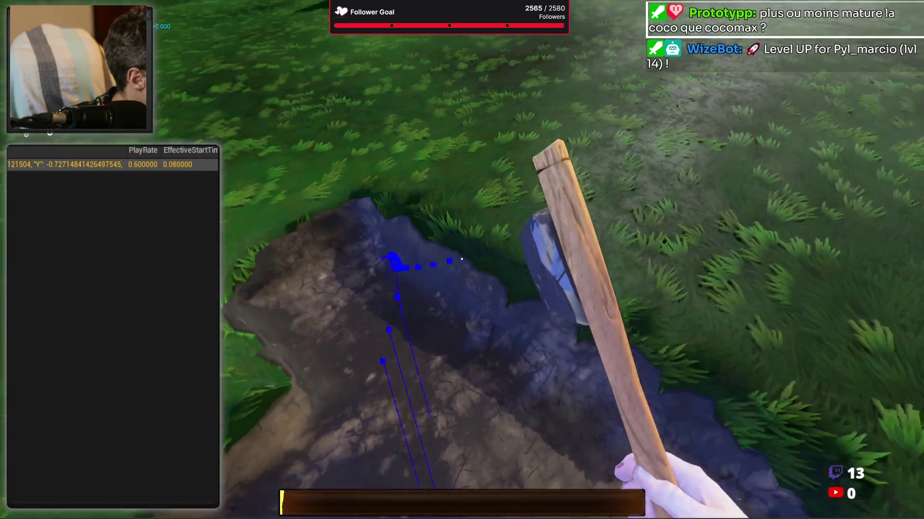
key("w")
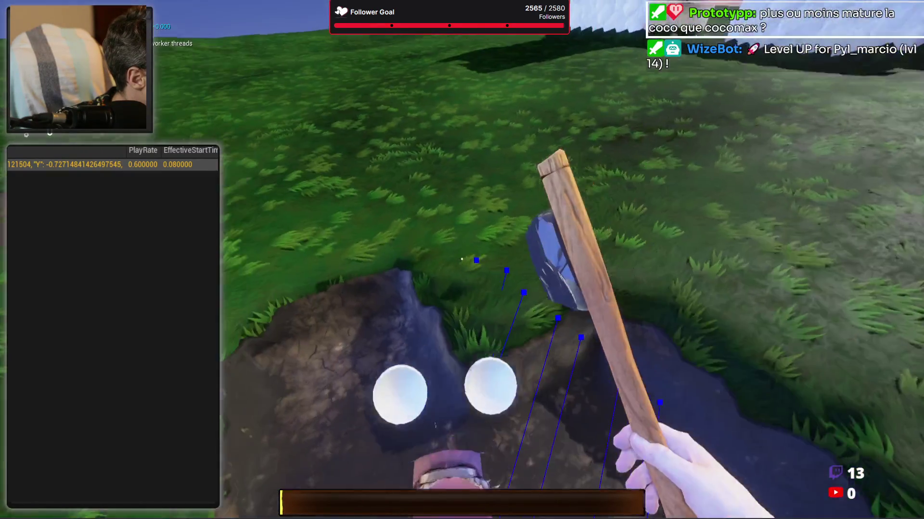
key("w")
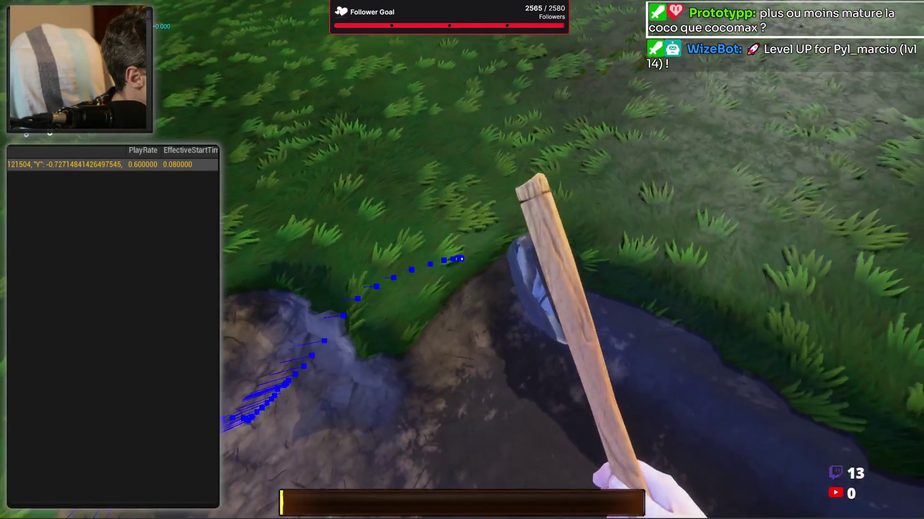
key("w")
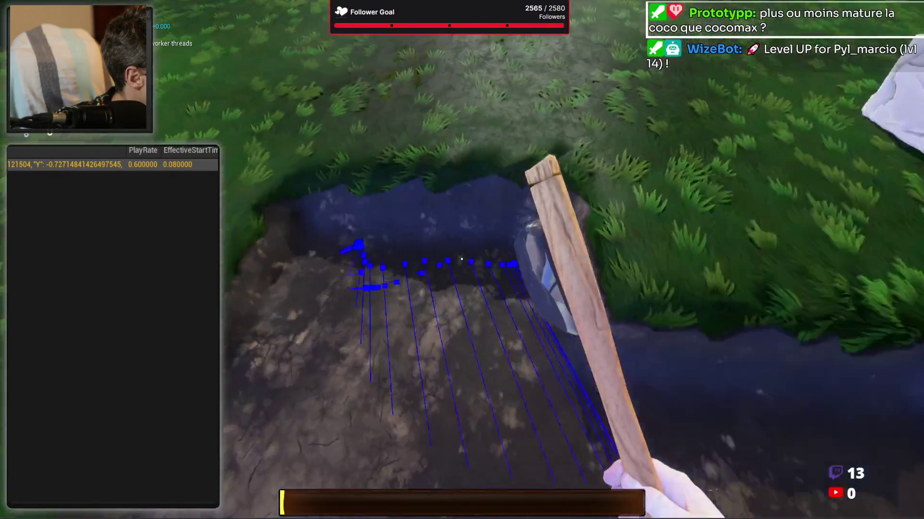
key("w")
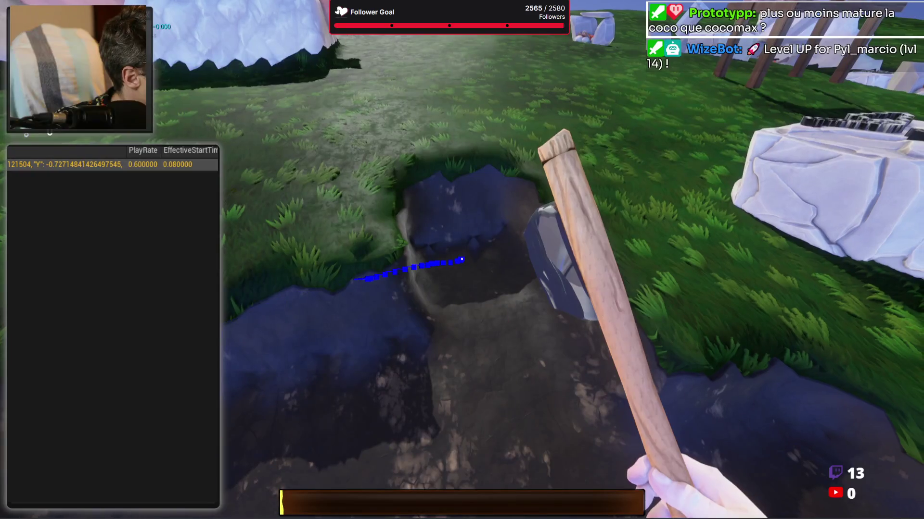
key("Escape")
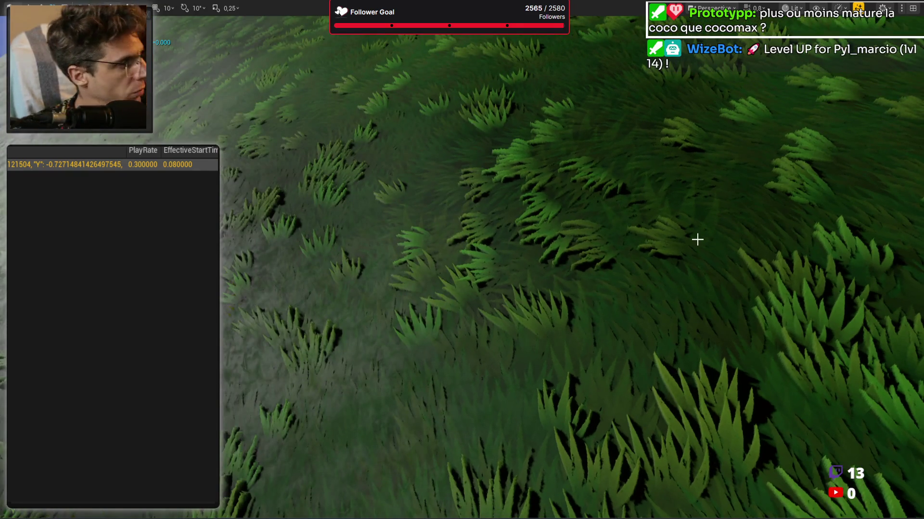
Step: Replay and swing the pickaxe repeatedly to dig a deep hole, then exit play mode
key("alt+p")
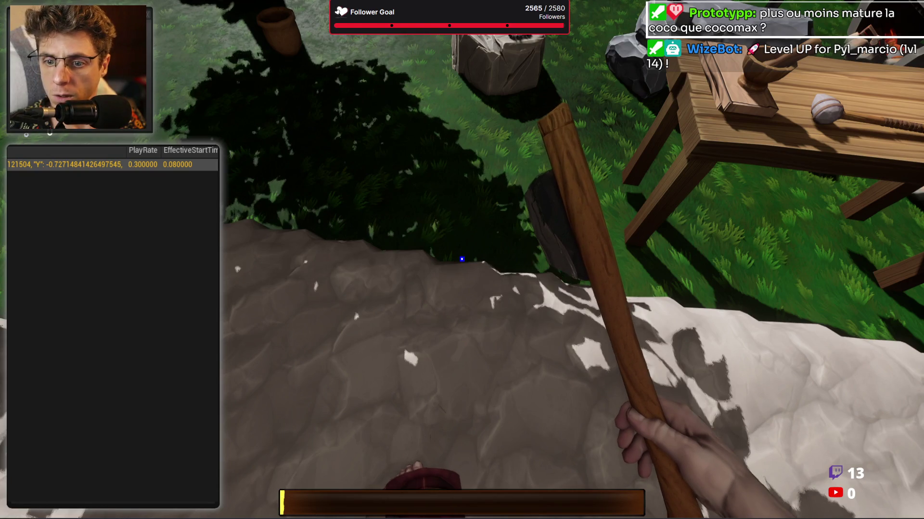
left_click(509, 287)
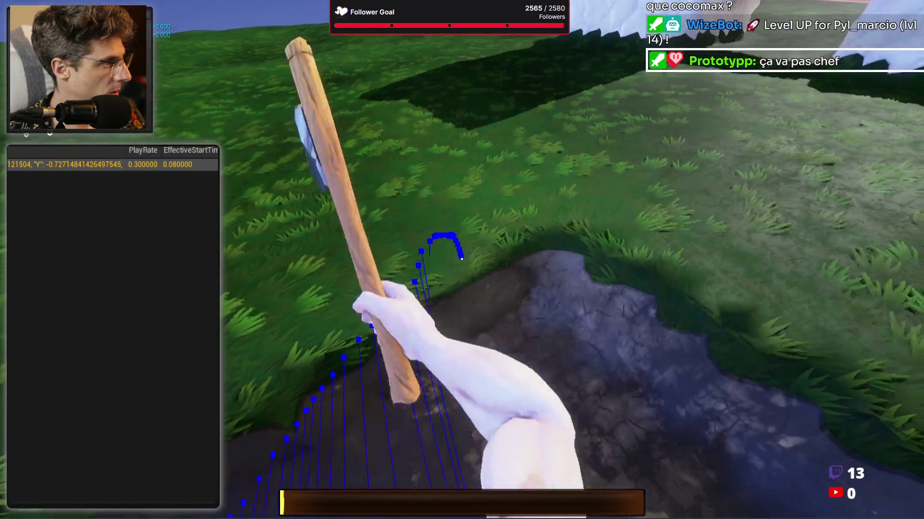
left_click(462, 259)
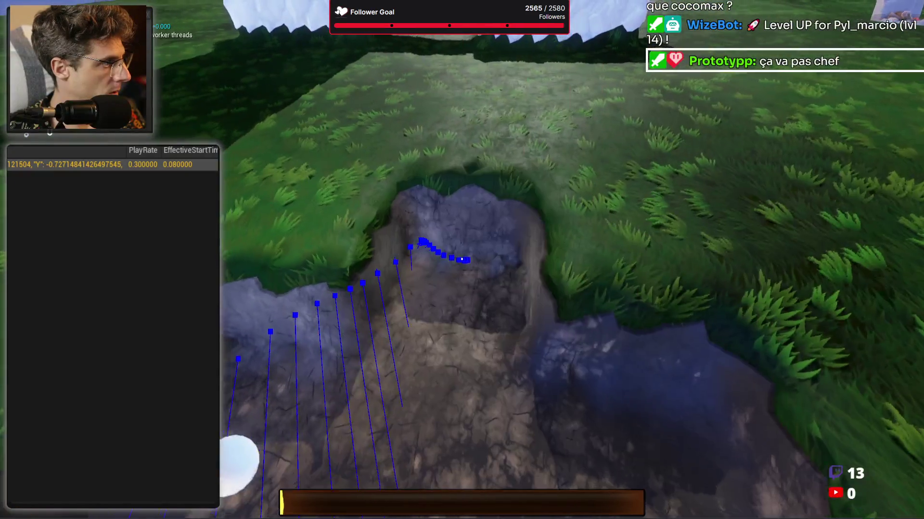
left_click(461, 259)
left_click(461, 259)
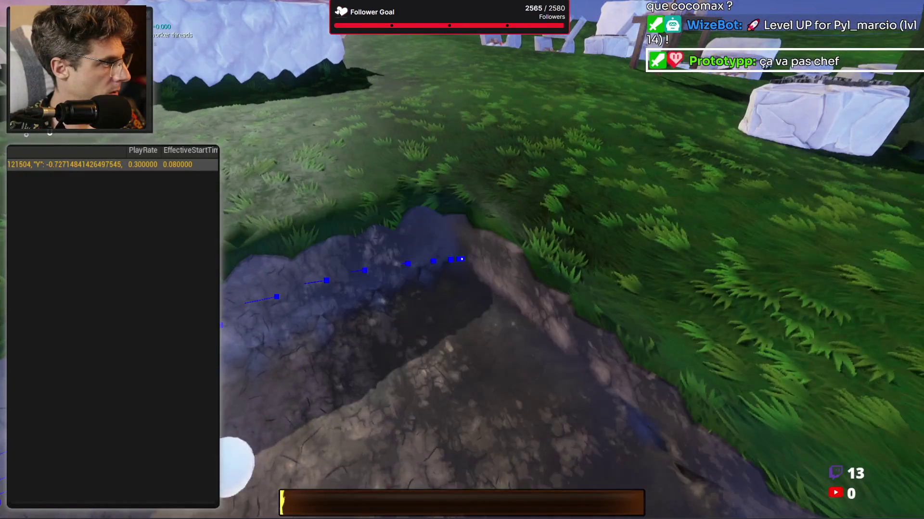
left_click(461, 258)
left_click(461, 258)
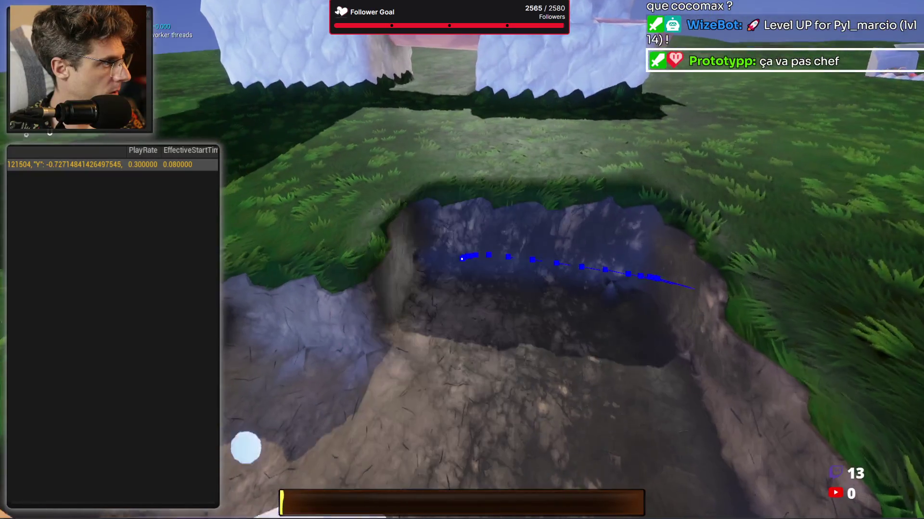
left_click(462, 259)
left_click(461, 258)
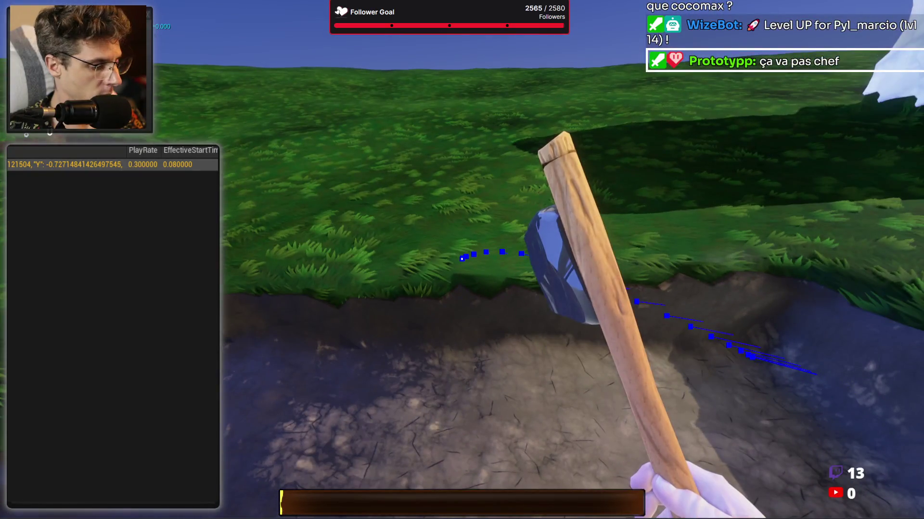
key("Escape")
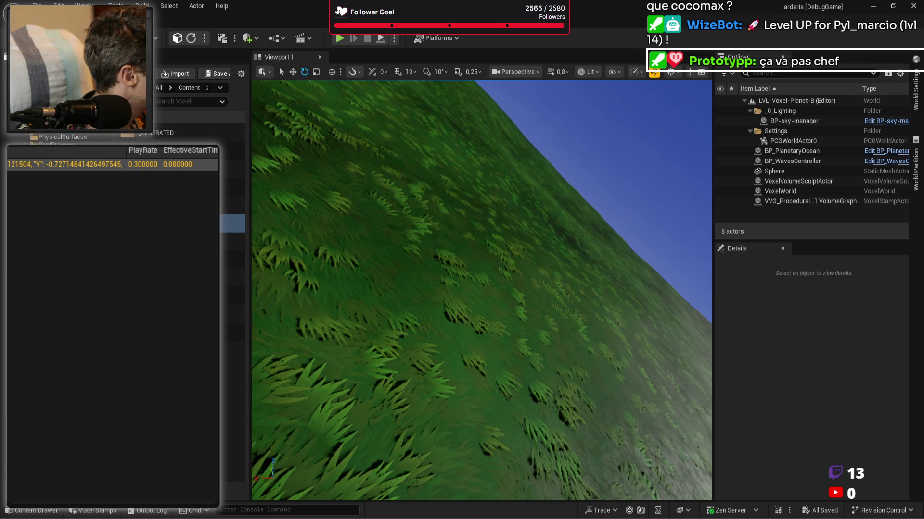
Step: Open the LV-animation-studio level from _utils and select the mannequin's animation asset
double_click(233, 224)
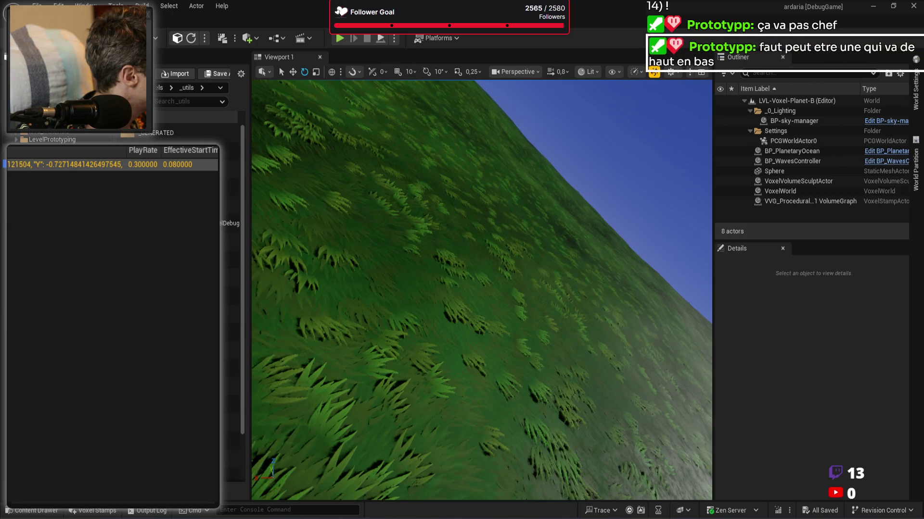
double_click(230, 259)
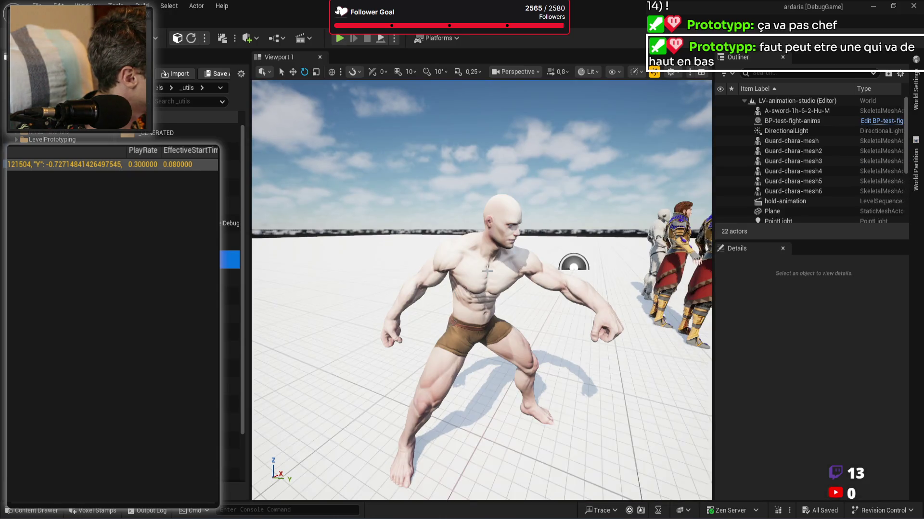
left_click(589, 336)
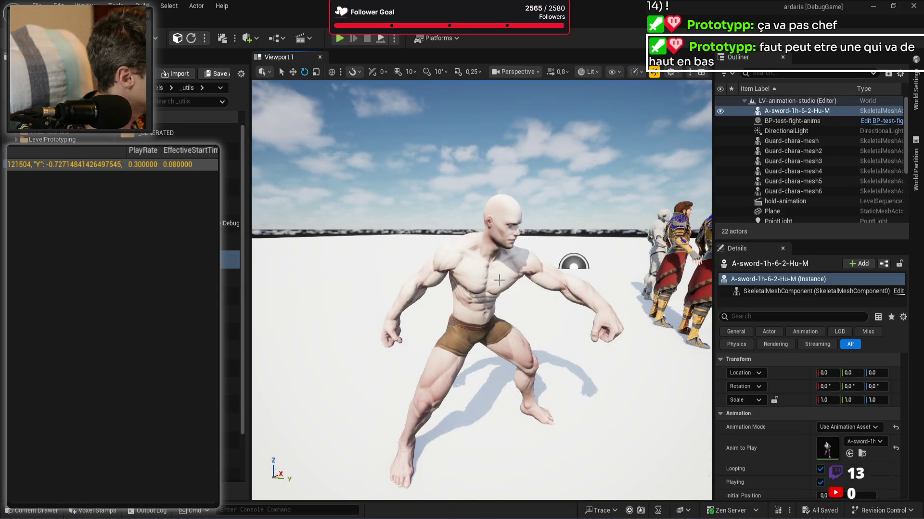
left_click(861, 454)
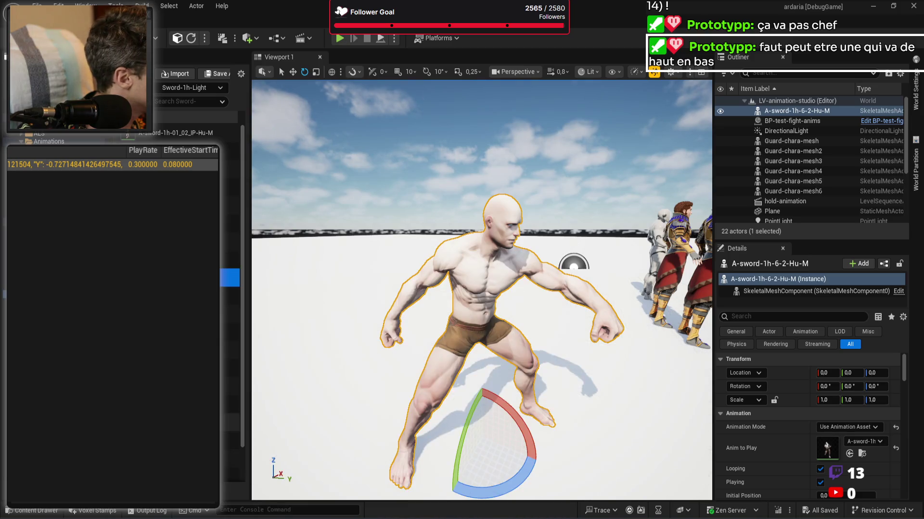
Step: Apply a Sword-1h-Light animation as the mannequin's Anim to Play and select a guard
mouse_move(229, 278)
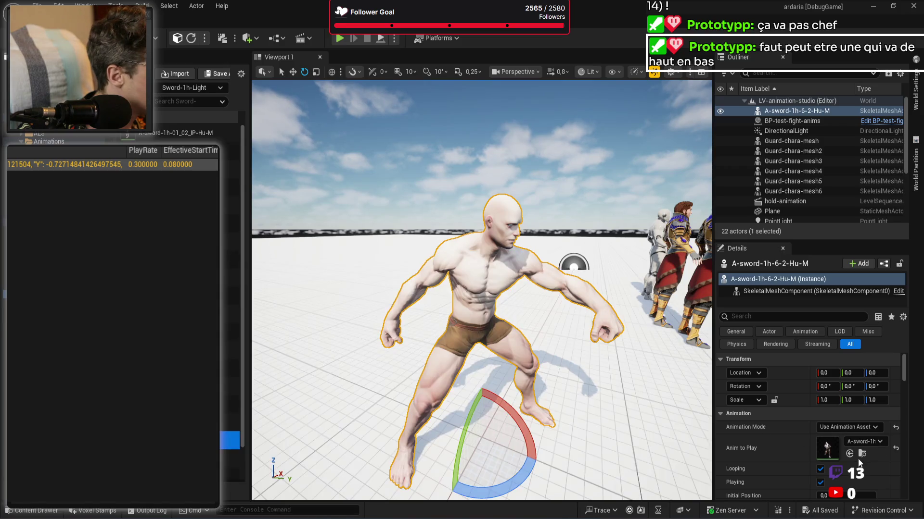
left_click(849, 454)
left_click_drag(521, 303, 485, 228)
left_click(485, 228)
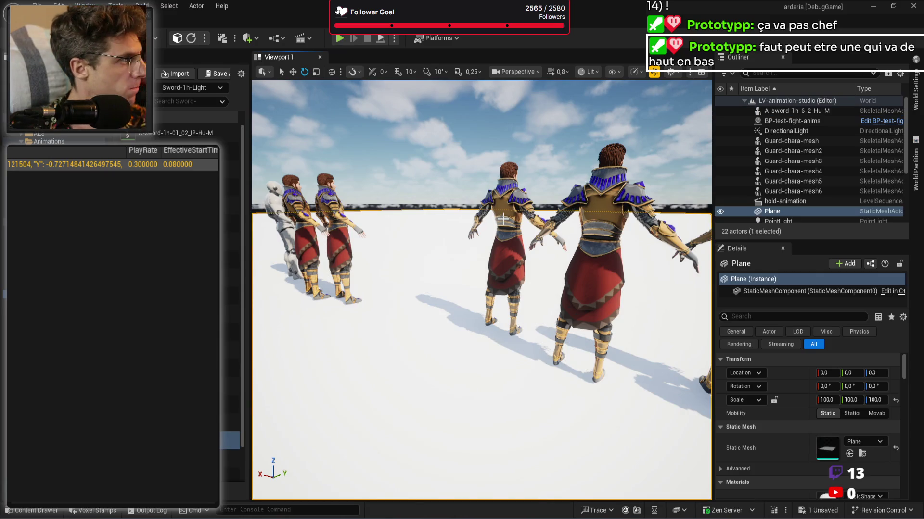
Step: Delete four guard characters and the SK_Mannequin, confirming each reference warning
left_click(503, 219)
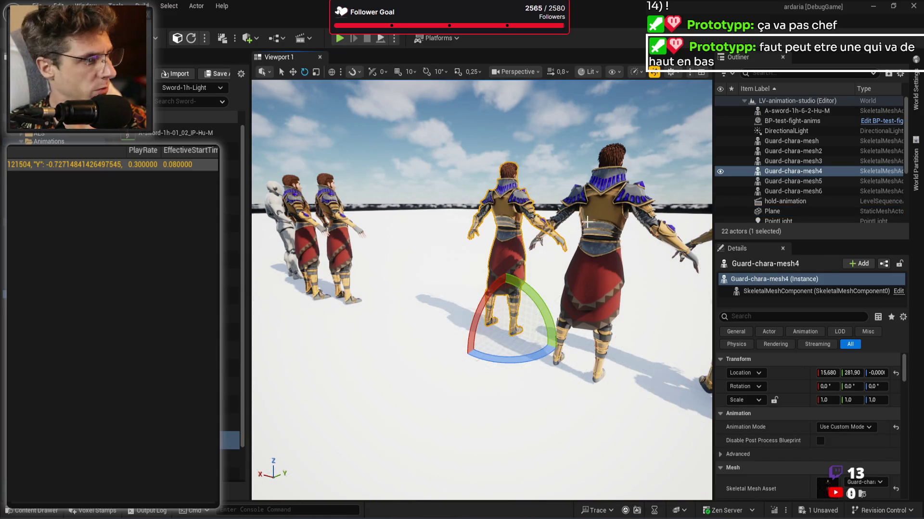
key("Delete")
left_click(611, 227)
key("Delete")
left_click(558, 298)
left_click(339, 217)
key("Delete")
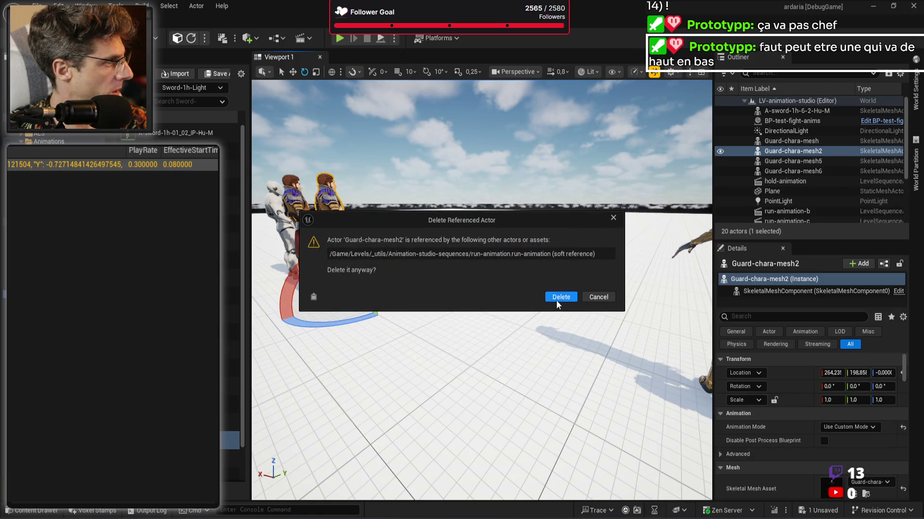
left_click(559, 300)
left_click(339, 215)
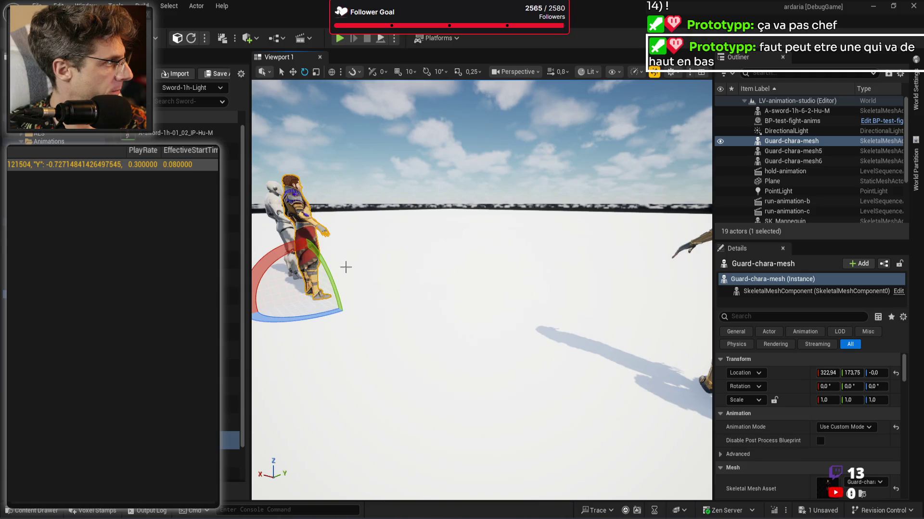
key("Delete")
left_click(559, 298)
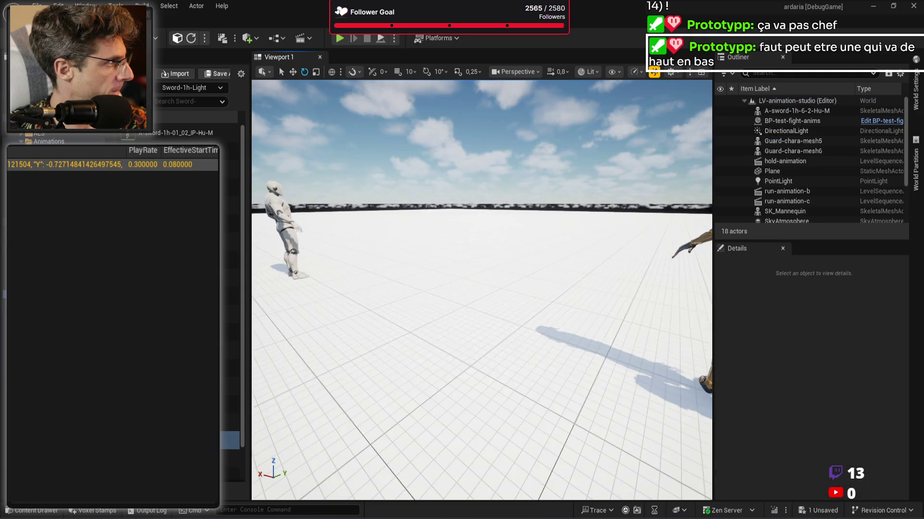
left_click(284, 226)
key("Delete")
left_click(558, 298)
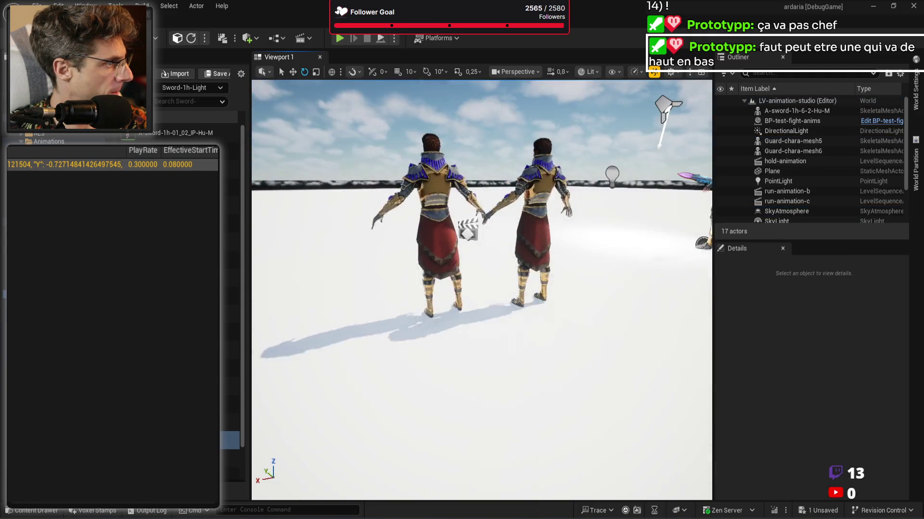
Step: Delete the remaining guards, the BP-test-fight-anims actor and the distant character
left_click(438, 259)
key("Delete")
left_click(550, 281)
key("Delete")
left_click(557, 306)
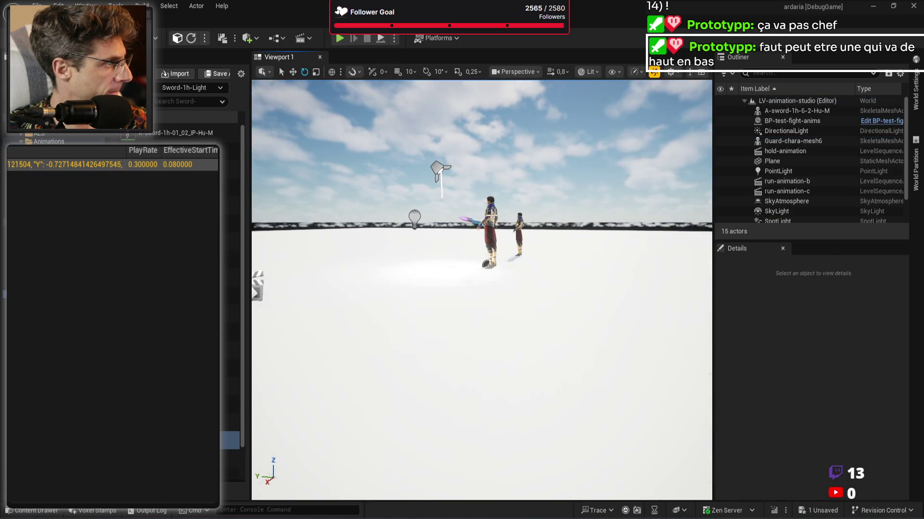
left_click(491, 236)
key("Delete")
scroll(533, 296, "up", 8)
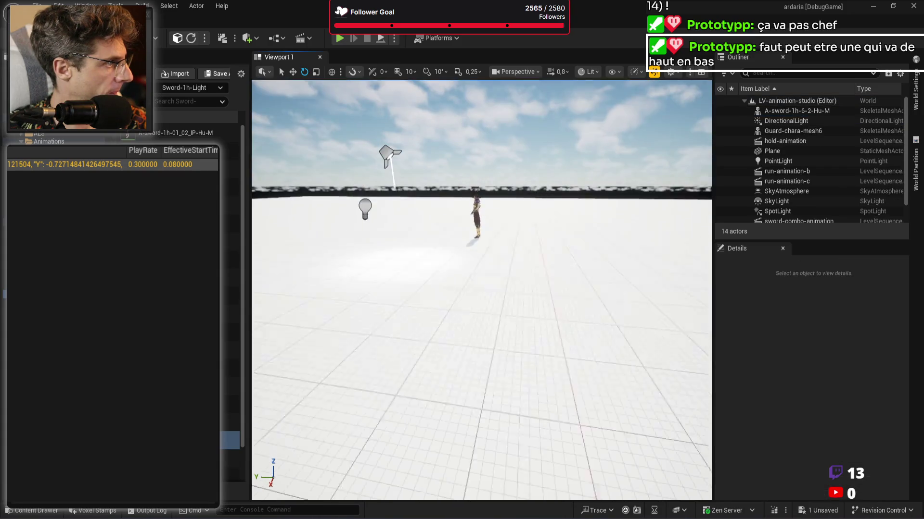
left_click(490, 232)
key("Delete")
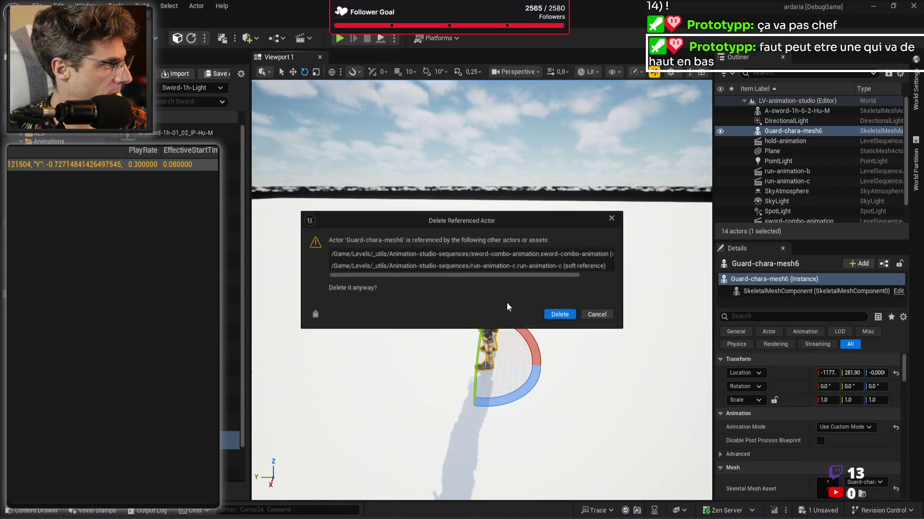
left_click(557, 314)
Step: Remove the spotlight and point light from the level
mouse_move(481, 337)
left_mouse_down()
mouse_move(481, 365)
mouse_move(534, 366)
left_mouse_up()
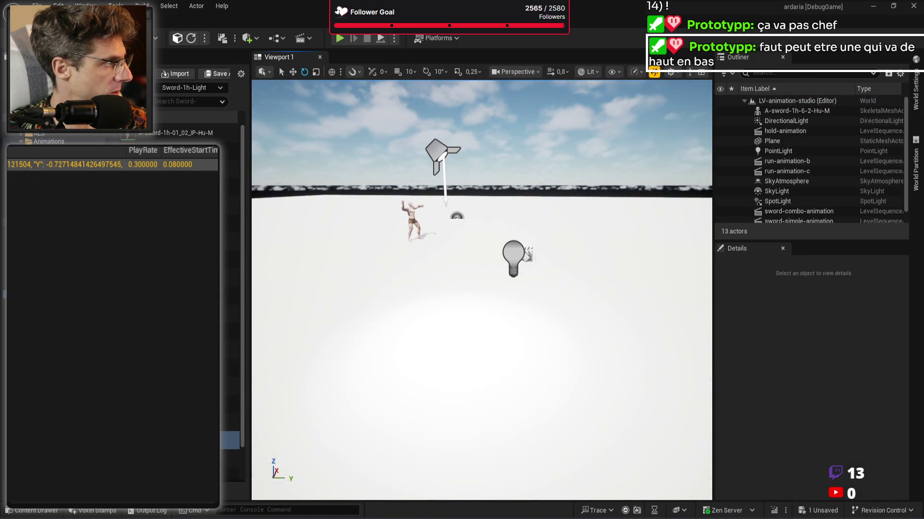
left_click(438, 155)
key("Delete")
left_click(513, 257)
key("Delete")
left_click_drag(485, 244, 476, 202)
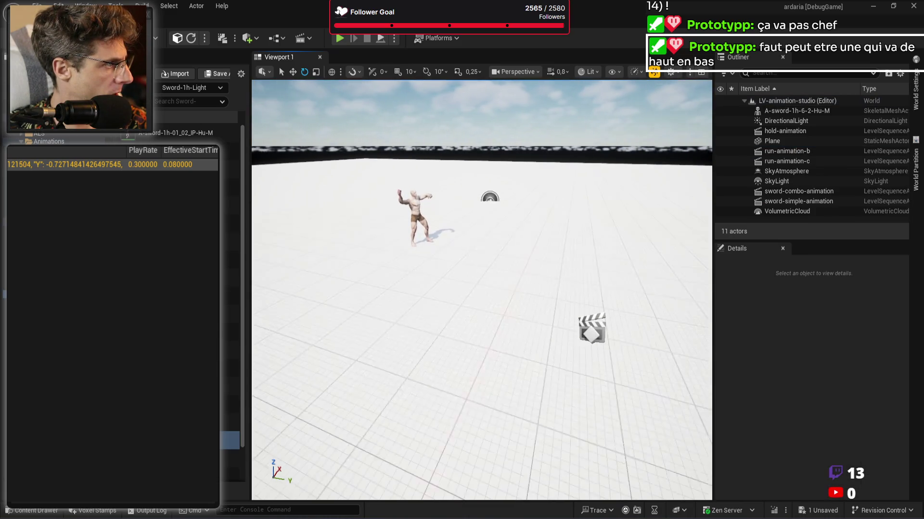
Step: Assign a grass material, found by searching 'grass', to the floor Plane
left_click(509, 333)
scroll(813, 408, "down", 5)
left_click(863, 385)
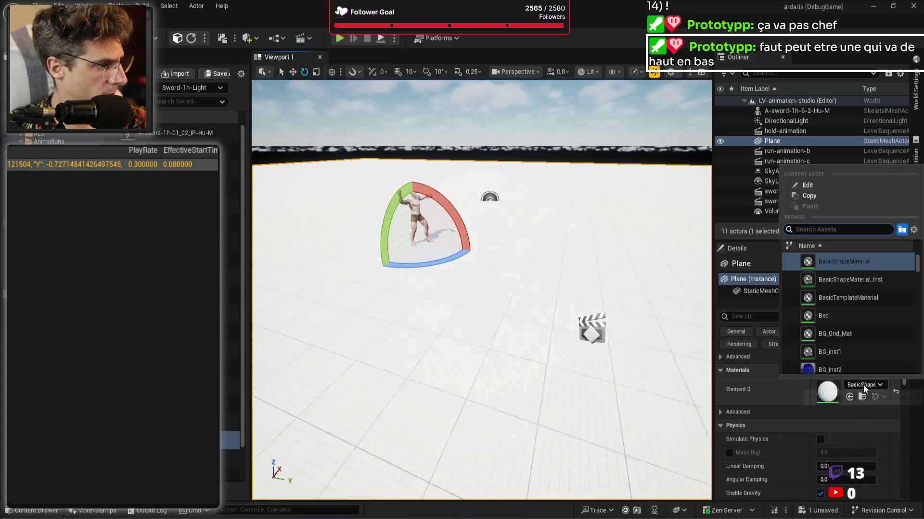
type("grass")
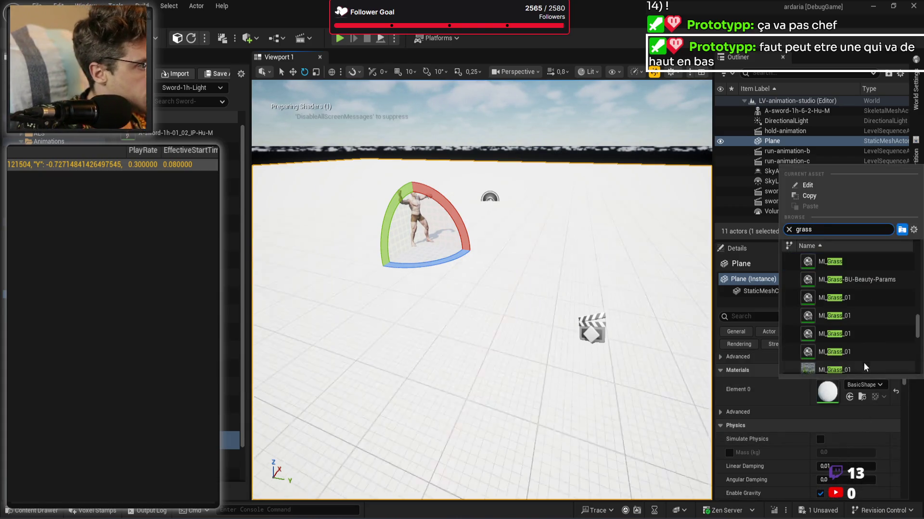
left_click(865, 278)
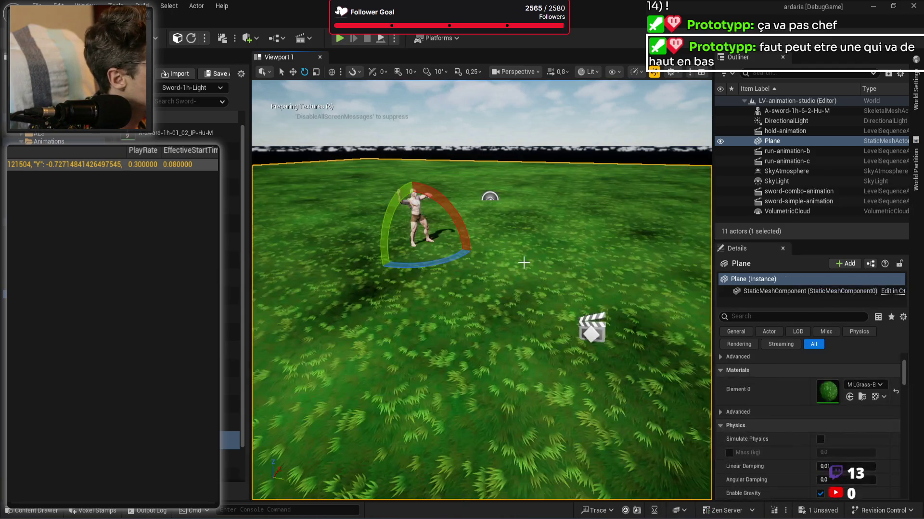
Step: Frame the view level with the mannequin and select it
left_click_drag(553, 254, 556, 255)
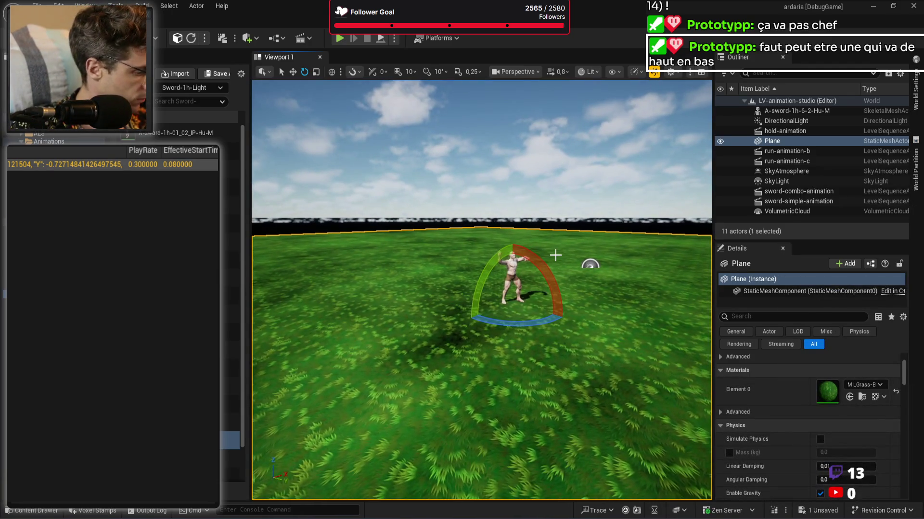
scroll(559, 259, "up", 5)
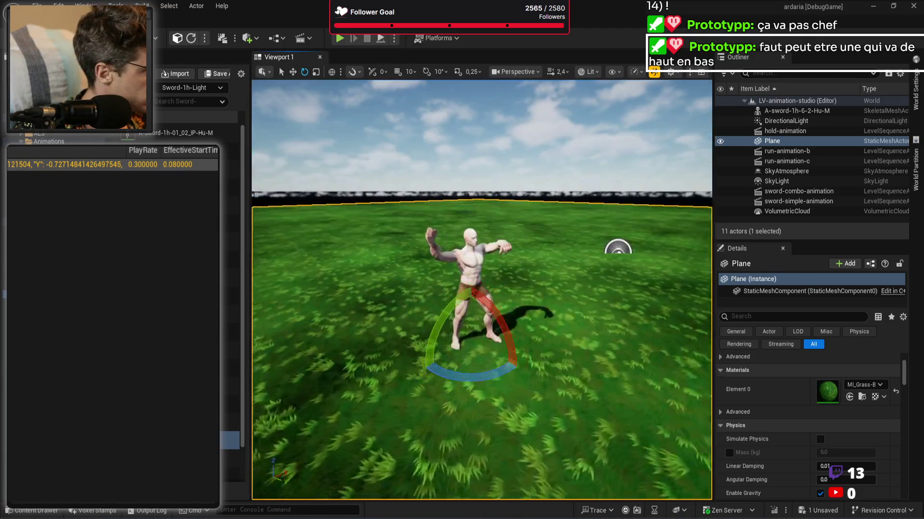
key("Escape")
left_click(462, 256)
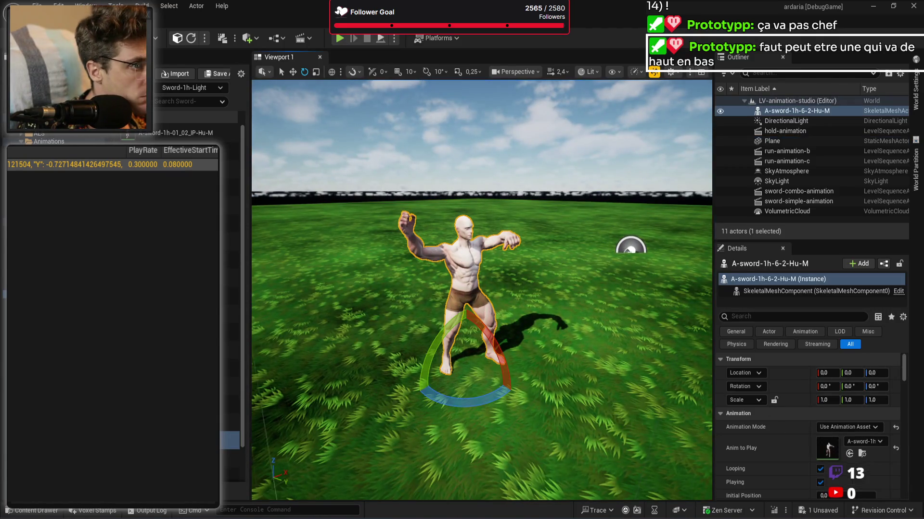
left_click(302, 42)
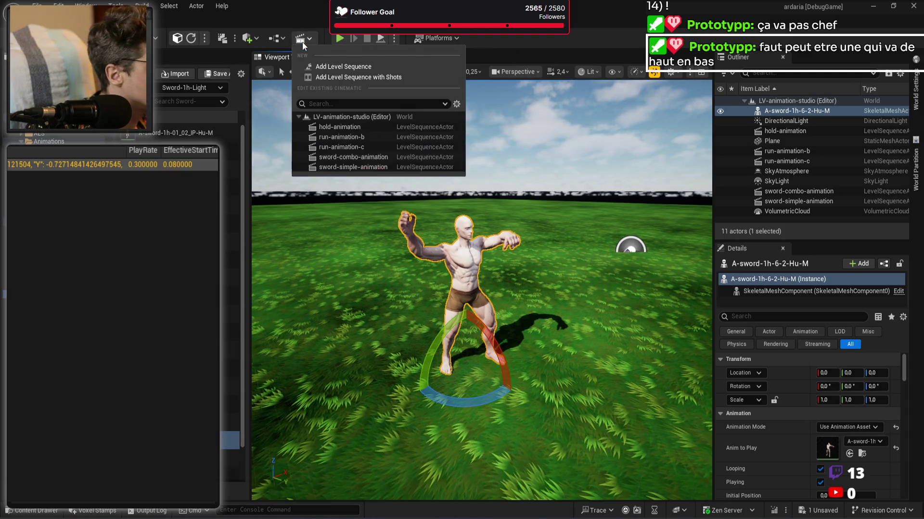
Step: Open the hold-animation level sequence in Sequencer
left_click(343, 126)
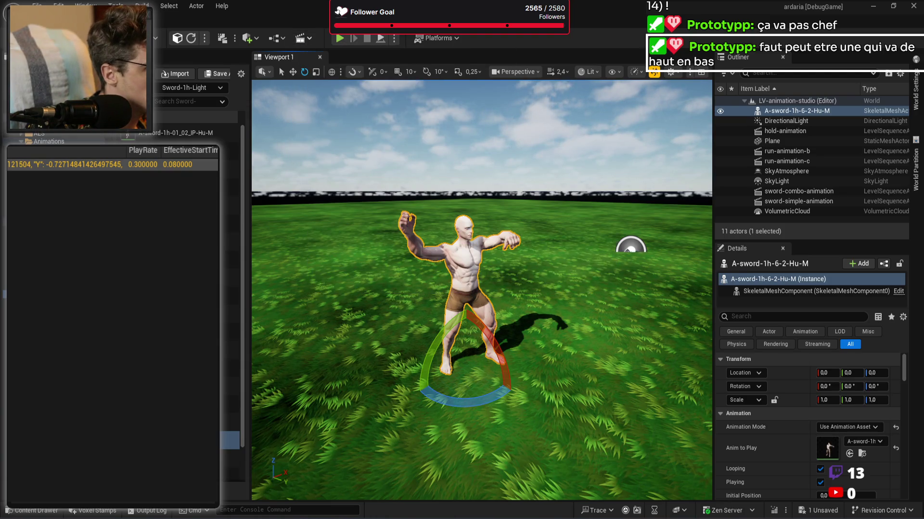
key("Escape")
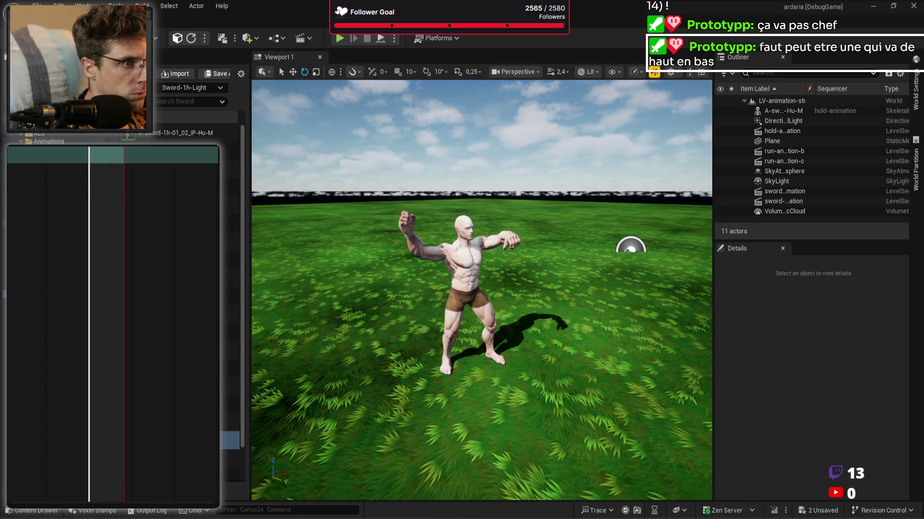
right_click(14, 154)
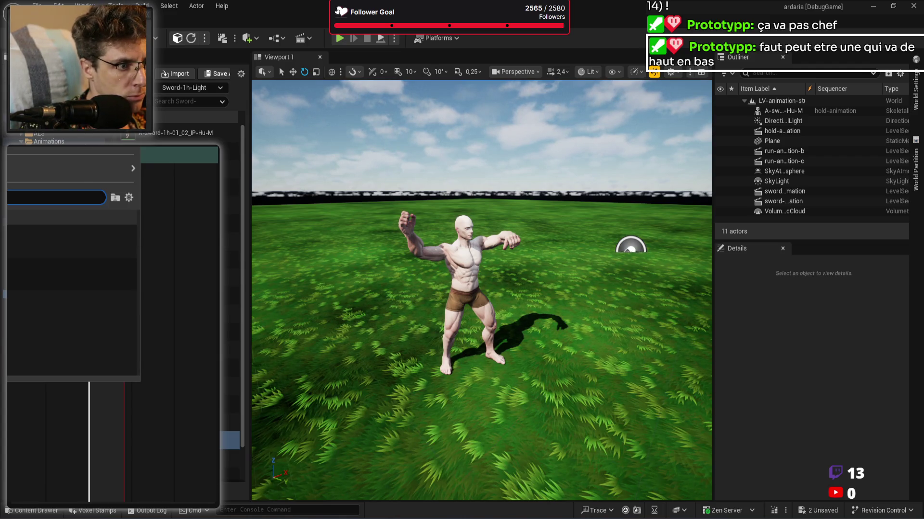
key("Escape")
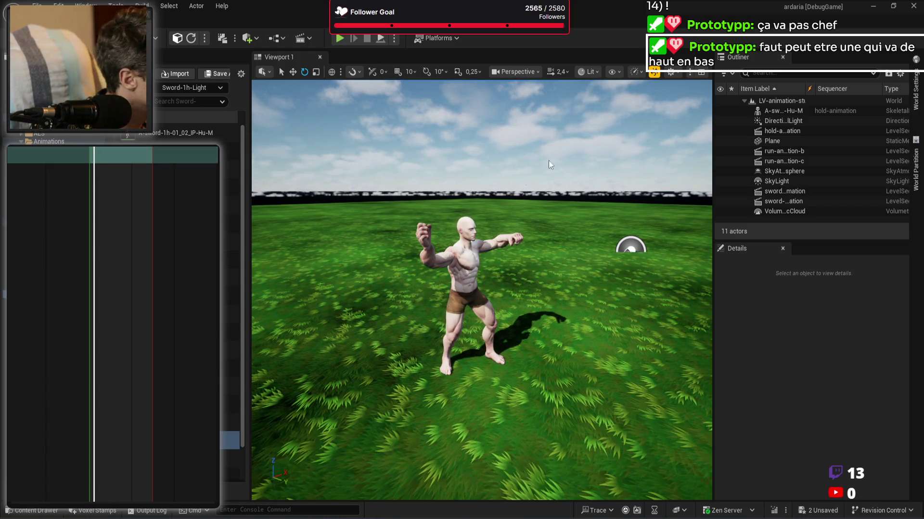
Step: Browse the Content Browser through _Packs, tool and resources toward the weapon folder
scroll(48, 137, "down", 3)
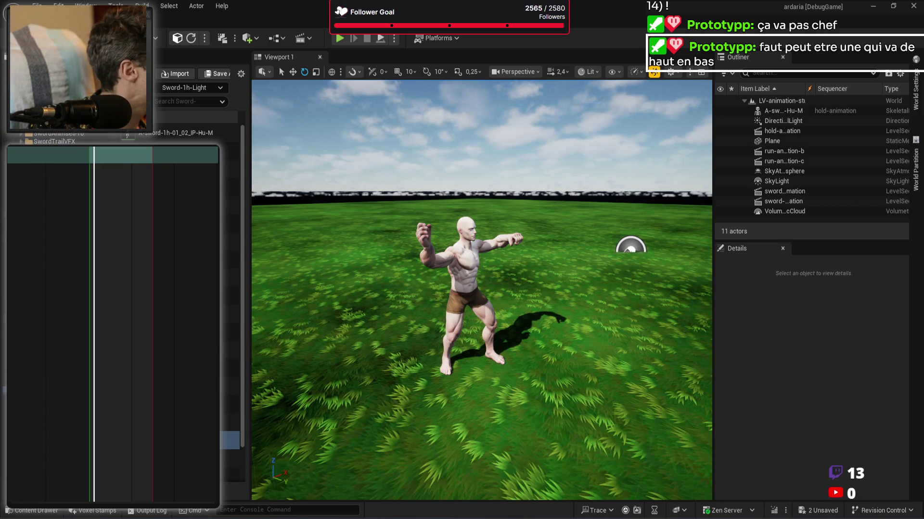
scroll(63, 137, "down", 3)
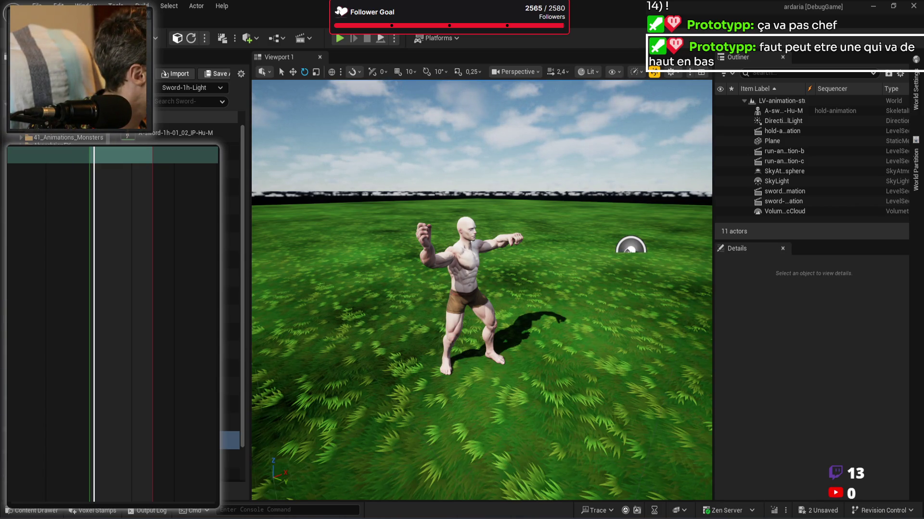
left_click(63, 120)
scroll(49, 137, "down", 3)
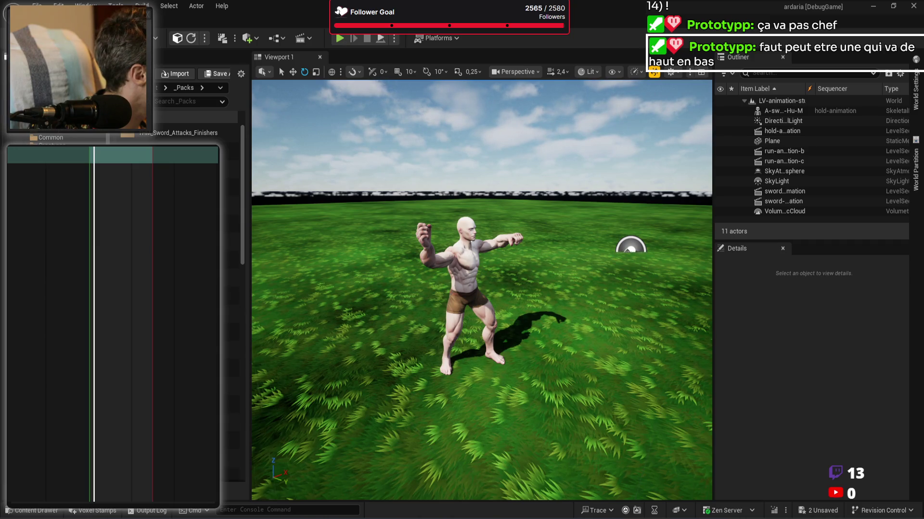
left_click(48, 281)
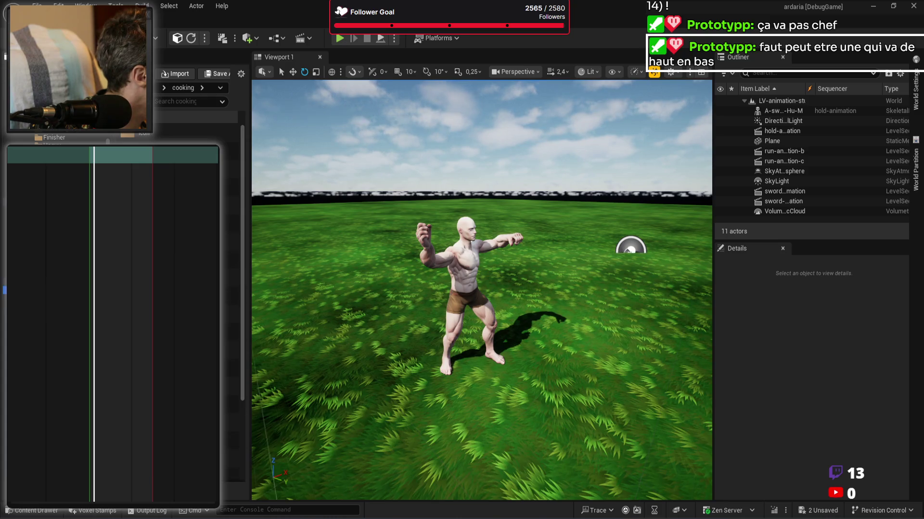
left_click(48, 315)
left_click(48, 306)
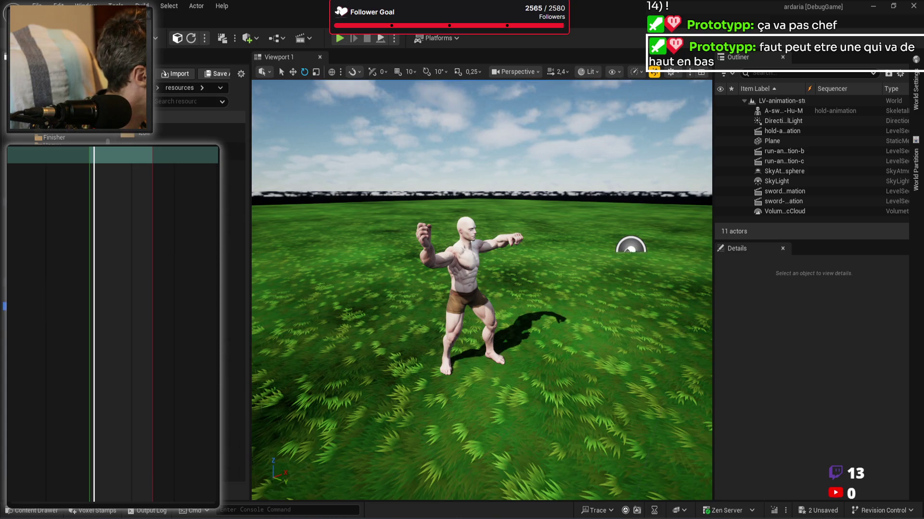
scroll(48, 289, "down", 2)
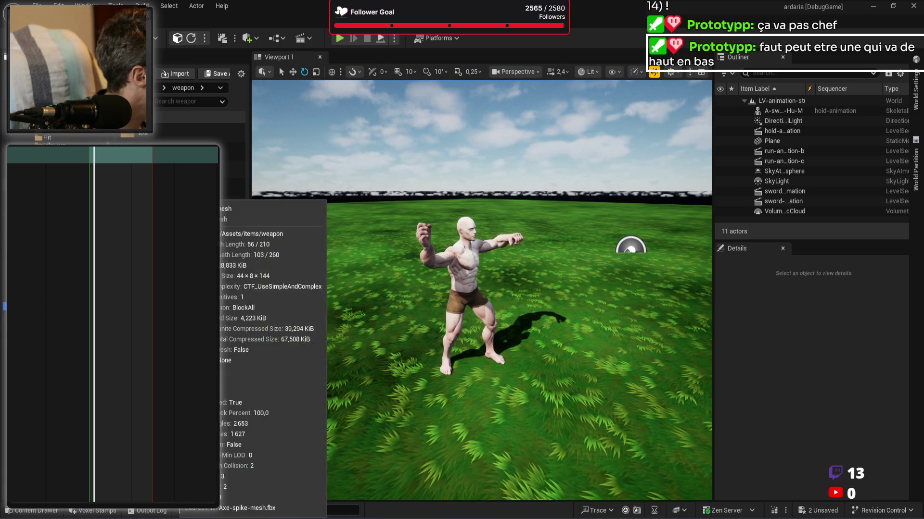
Step: Place SM-tool-pickaxe-stone1 from the pickaxe folder into the level beside the mannequin
double_click(235, 188)
mouse_move(235, 262)
mouse_move(234, 270)
left_mouse_down()
mouse_move(554, 370)
mouse_move(580, 393)
mouse_move(576, 310)
left_mouse_up()
key("w")
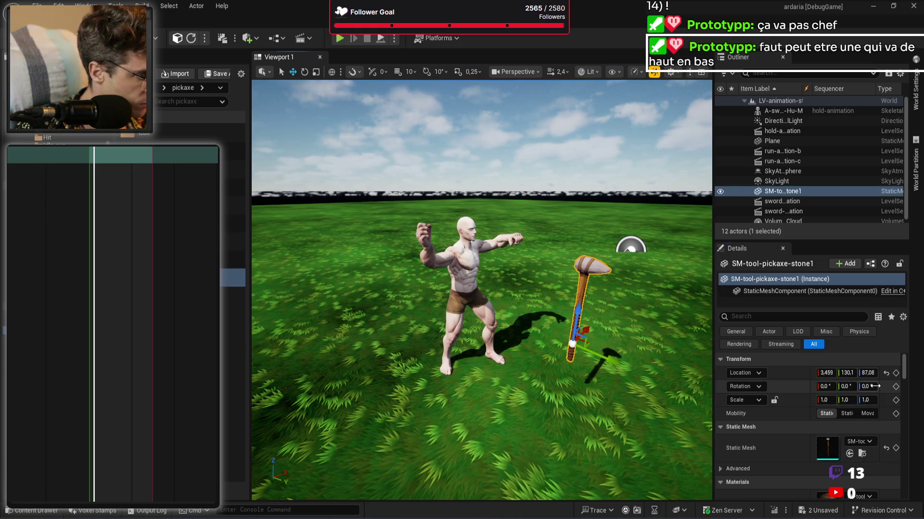
Step: Set the pickaxe's Rotation Yaw to -90
left_click(868, 386)
type("90")
key("Return")
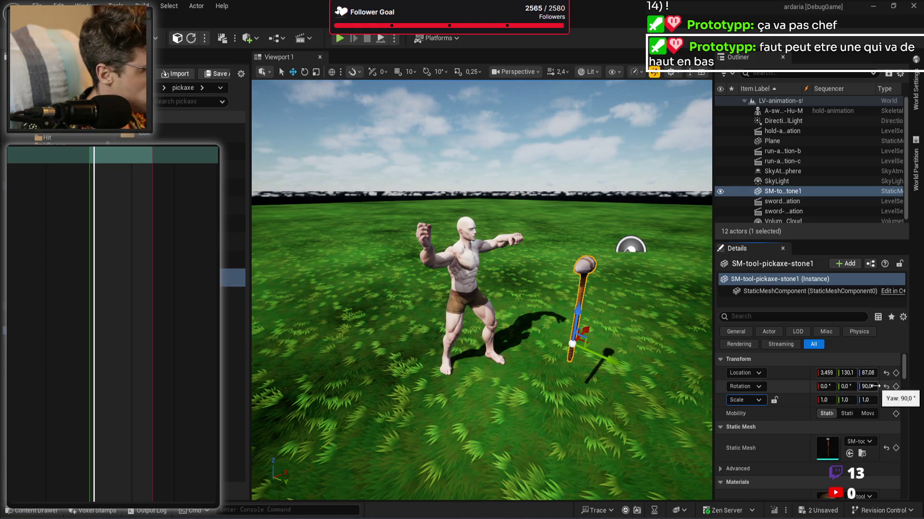
left_click(872, 386)
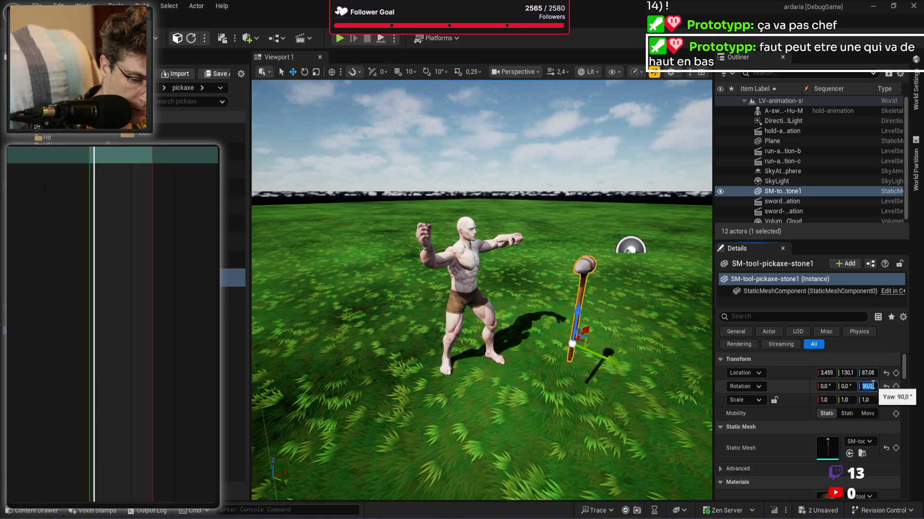
type("-90")
key("Return")
Step: Frame the pickaxe and start Bake Rotation from the Modeling tools
scroll(680, 381, "up", 3)
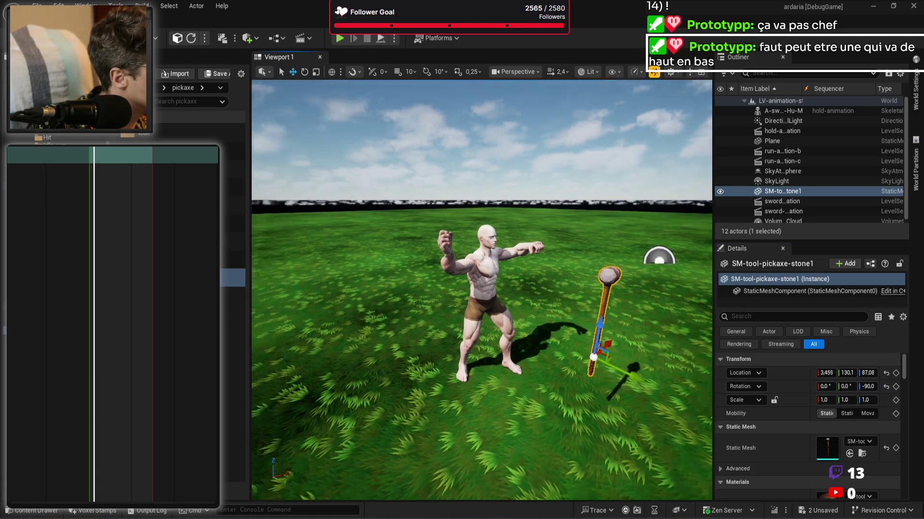
key("f")
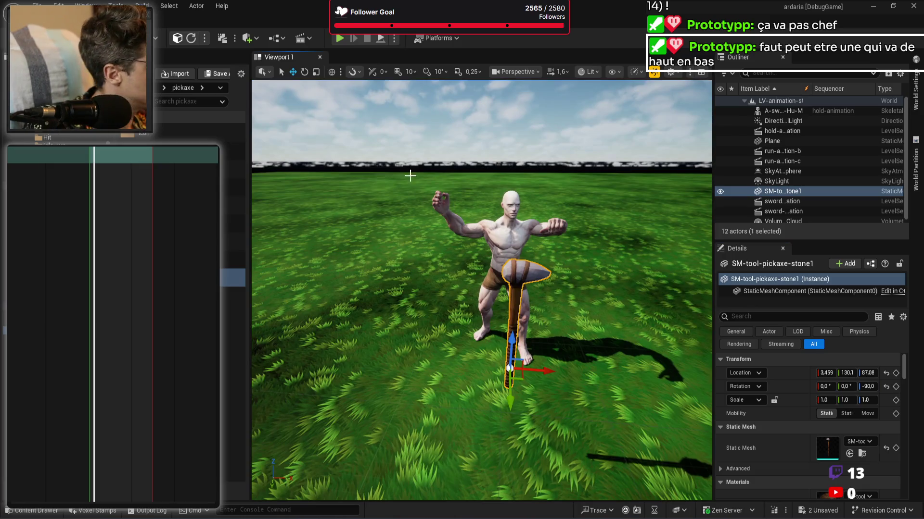
key("shift+5")
left_click(166, 113)
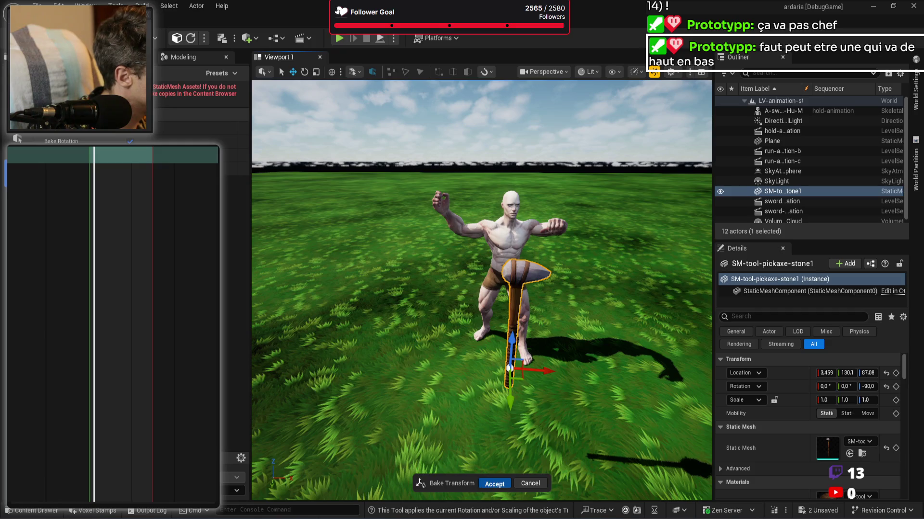
Step: Accept the rotation bake and browse to the pickaxe's static mesh asset in the Content Drawer
left_click(494, 483)
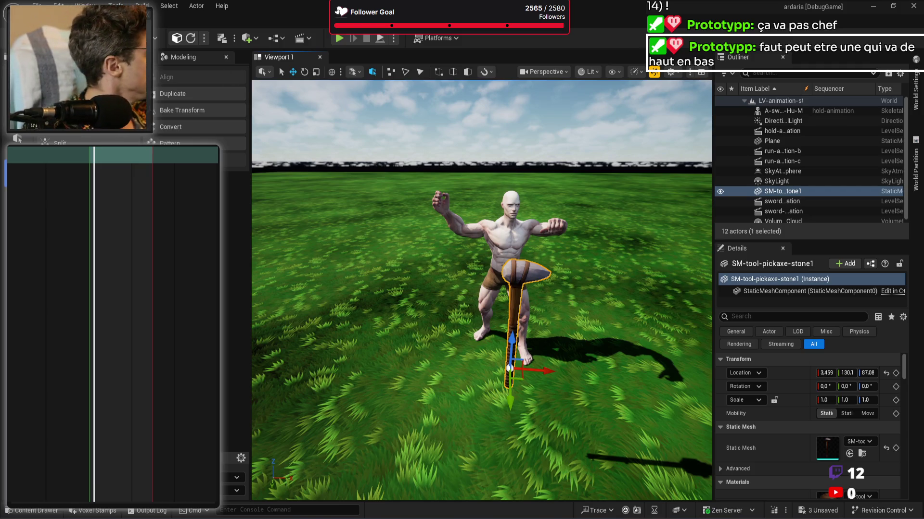
key("ctrl+space")
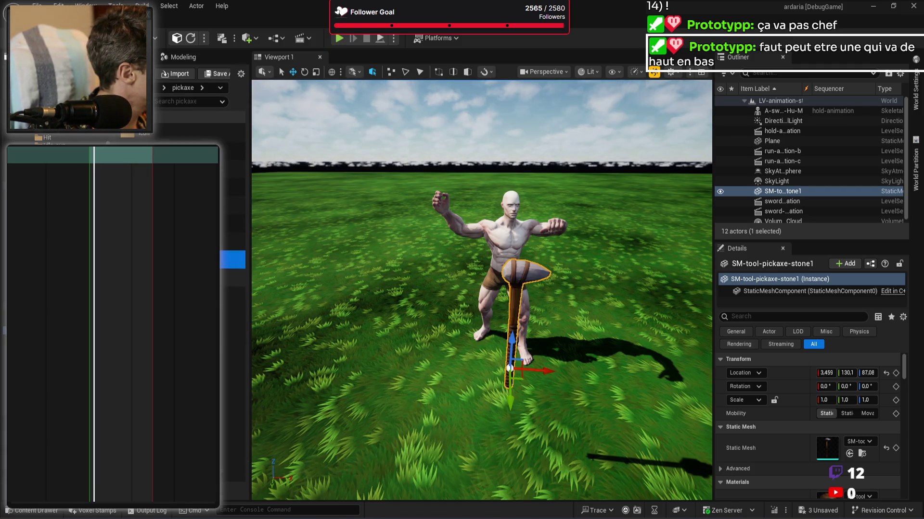
left_click(865, 451)
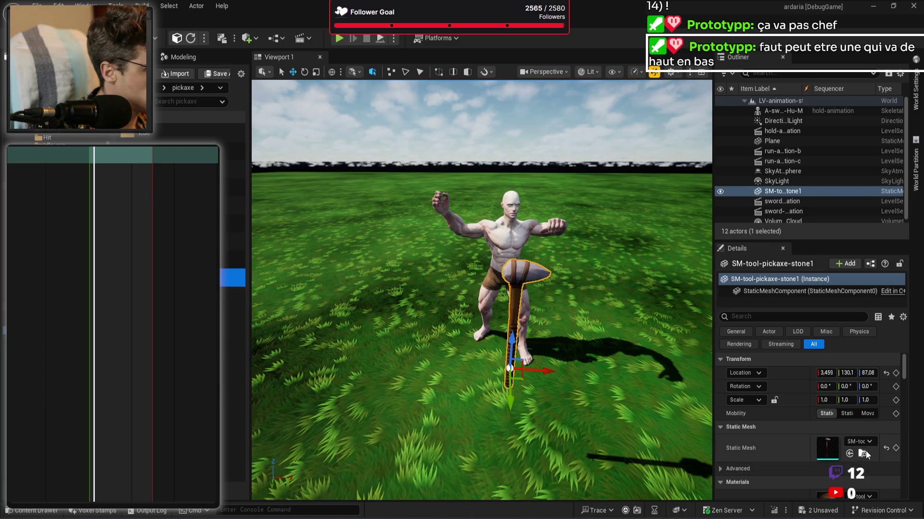
Step: Add the pickaxe to the hold-animation sequence and rebind the track to SM-tool-pickaxe-stone1
left_click(797, 191)
left_click_drag(797, 191, 8, 174)
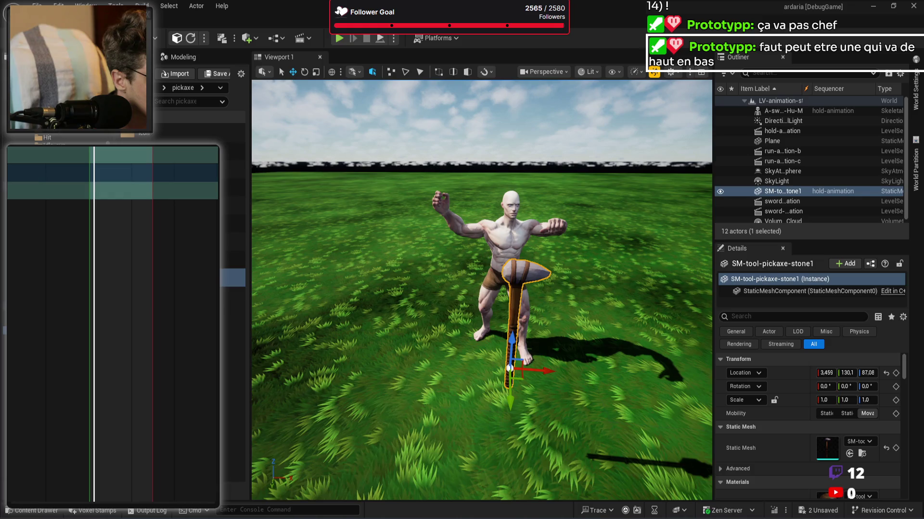
right_click(8, 196)
key("Escape")
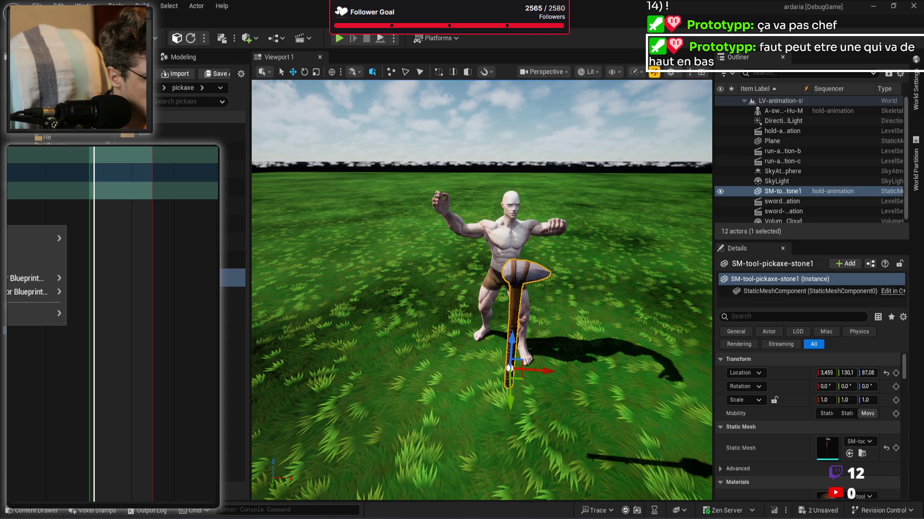
left_click(19, 242)
left_click(34, 238)
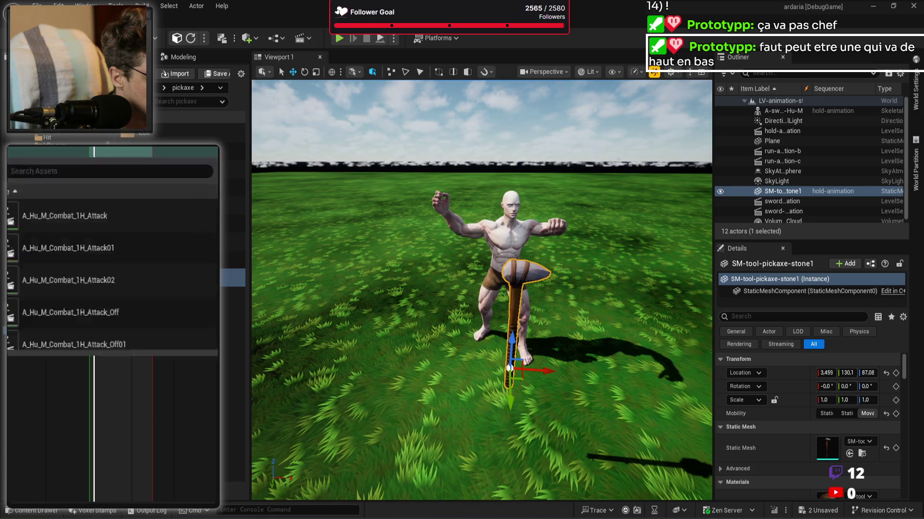
left_click(15, 179)
left_click(43, 224)
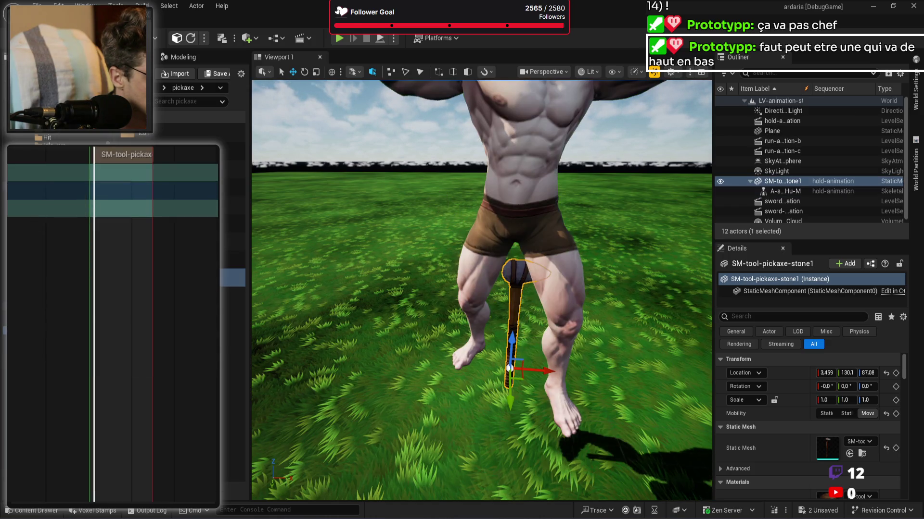
Step: Lower the pickaxe slightly and shift the timeline animation section earlier
scroll(507, 284, "down", 10)
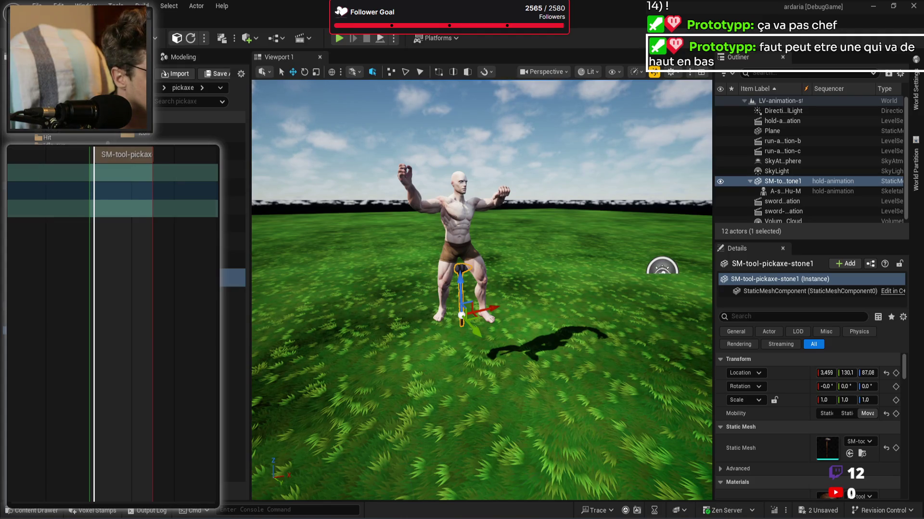
key("Escape")
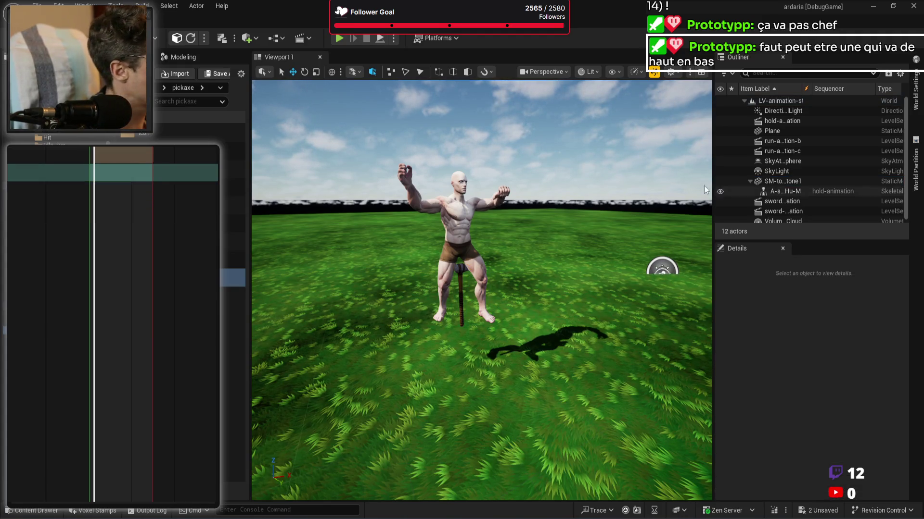
left_click(465, 183)
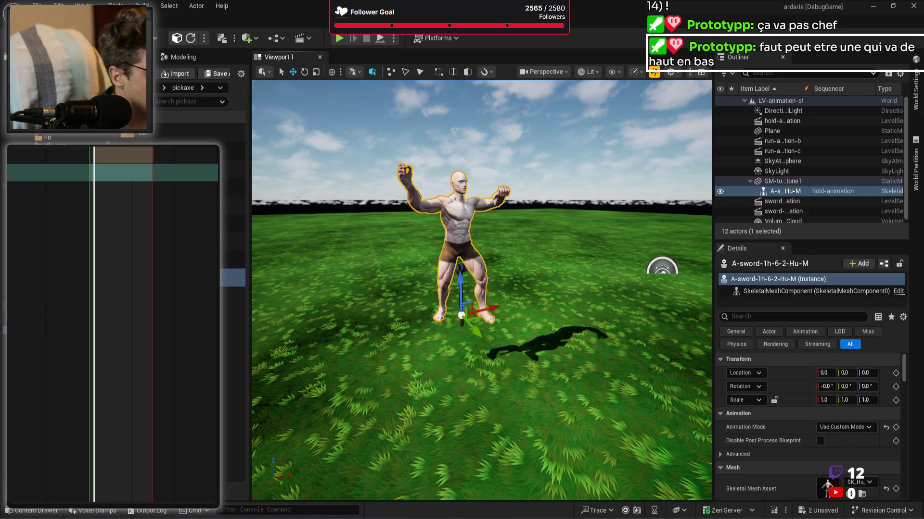
left_click(463, 277)
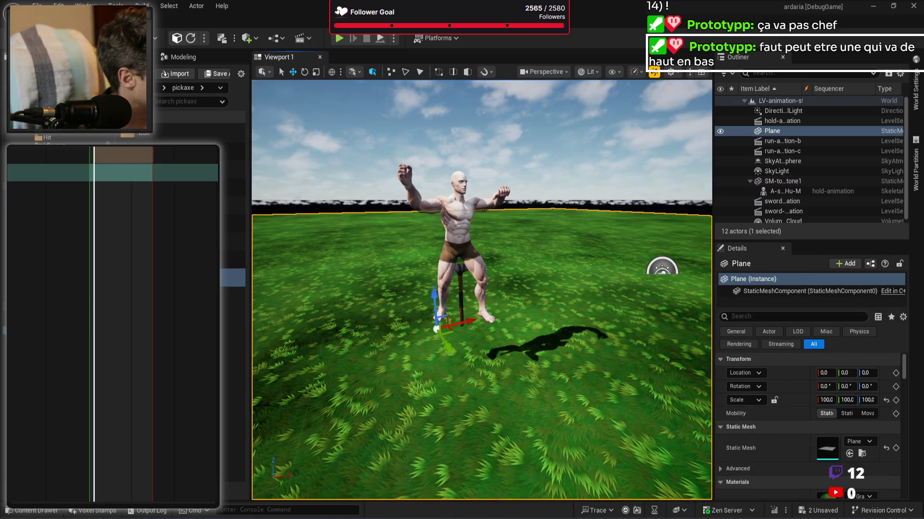
left_click(463, 290)
left_click_drag(460, 290, 460, 292)
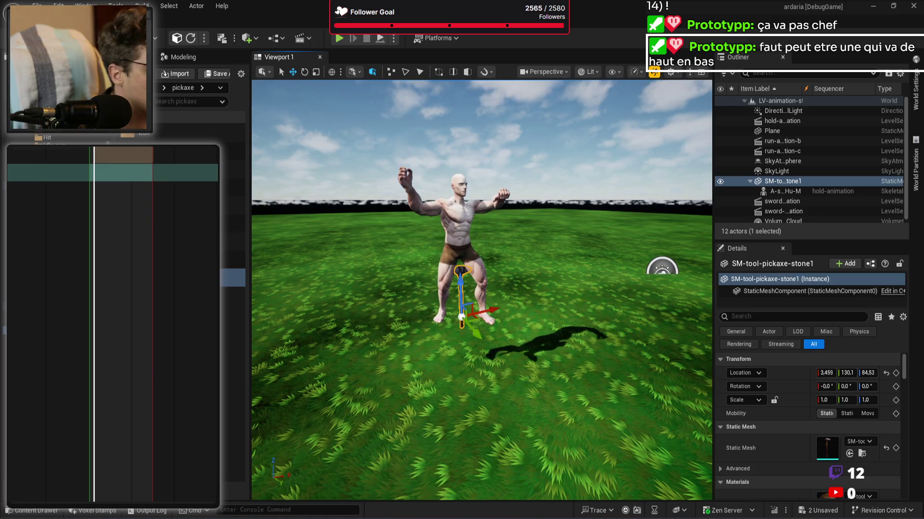
left_click(132, 157)
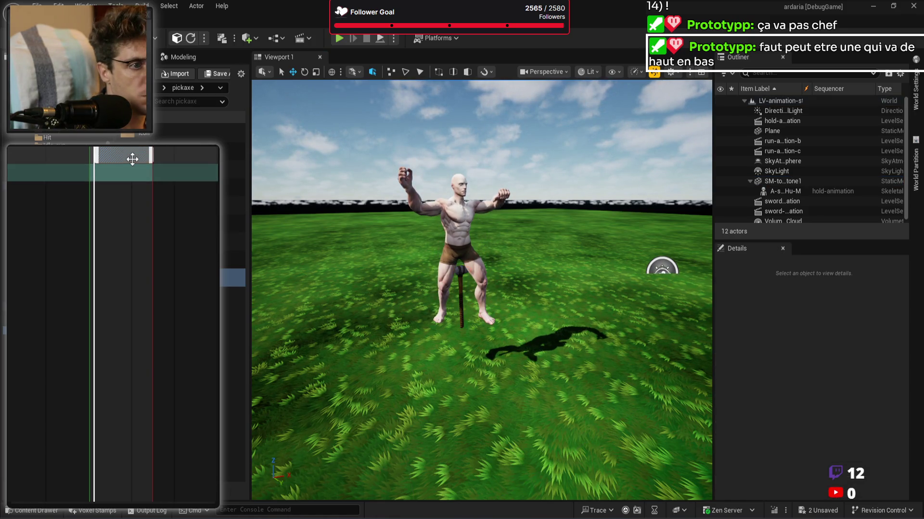
left_click_drag(132, 157, 94, 168)
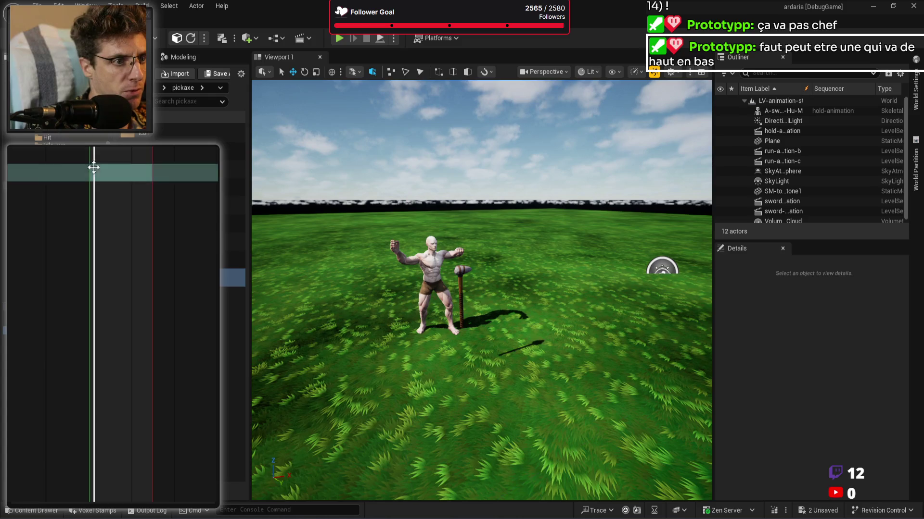
left_click(464, 270)
Step: Add the pickaxe track and attach it to a bone on the mannequin
left_click_drag(803, 191, 110, 198)
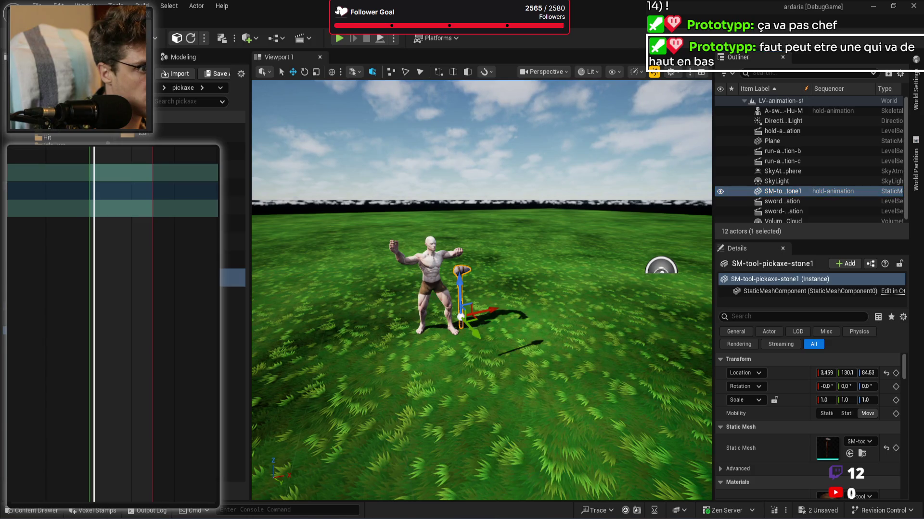
right_click(42, 223)
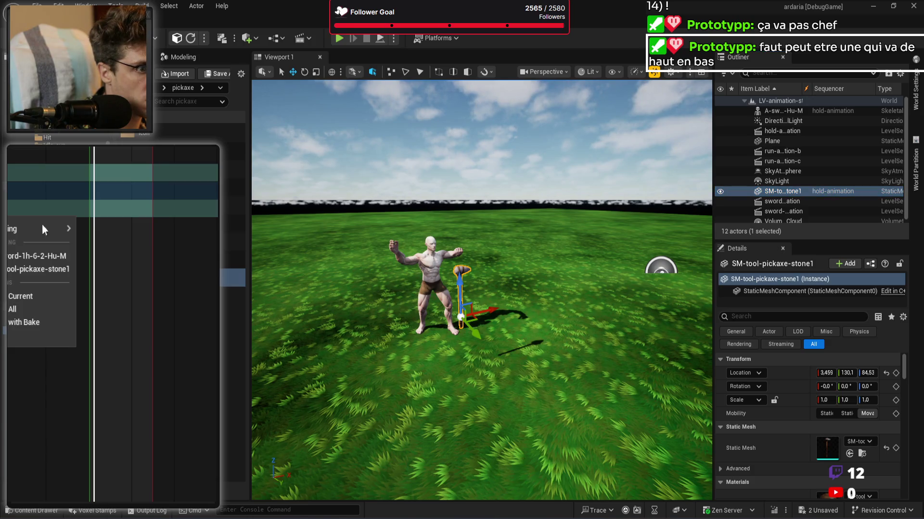
left_click(40, 258)
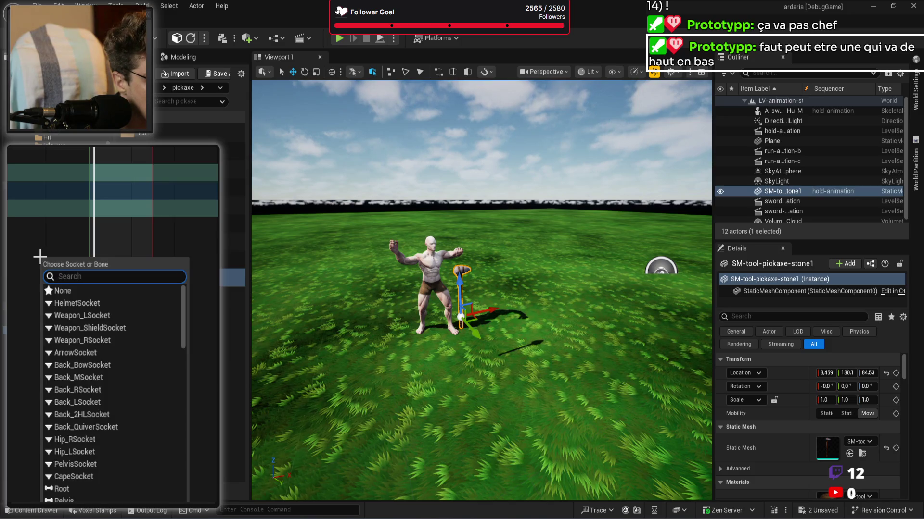
scroll(100, 307, "down", 10)
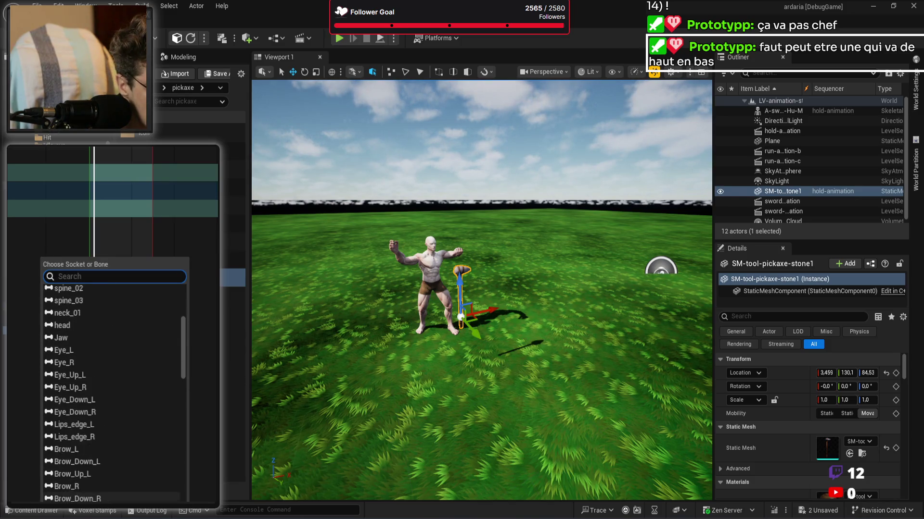
scroll(108, 498, "down", 10)
scroll(108, 498, "down", 5)
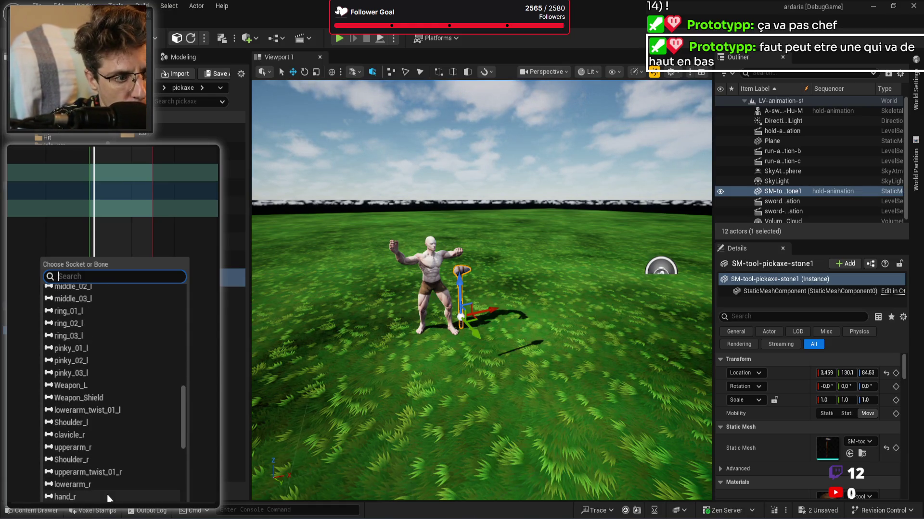
scroll(107, 497, "down", 5)
scroll(108, 497, "down", 1)
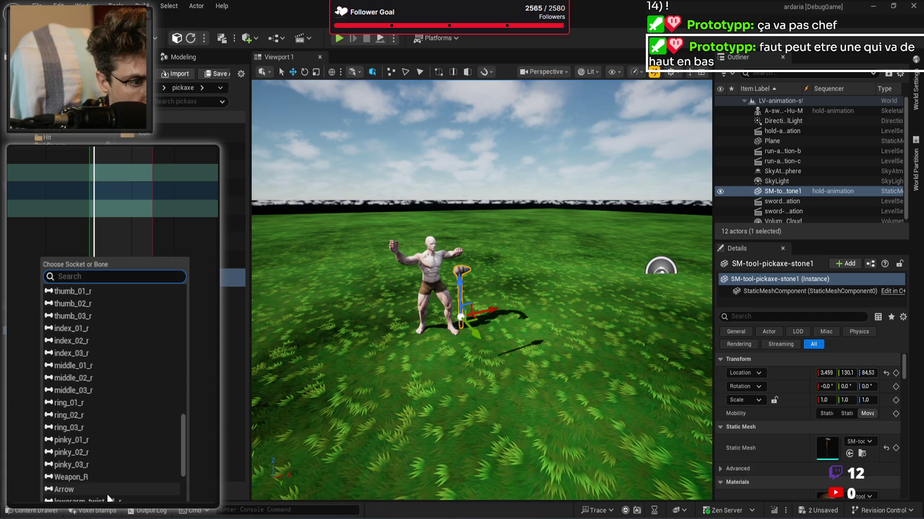
scroll(105, 492, "down", 10)
scroll(103, 487, "up", 8)
scroll(105, 488, "up", 5)
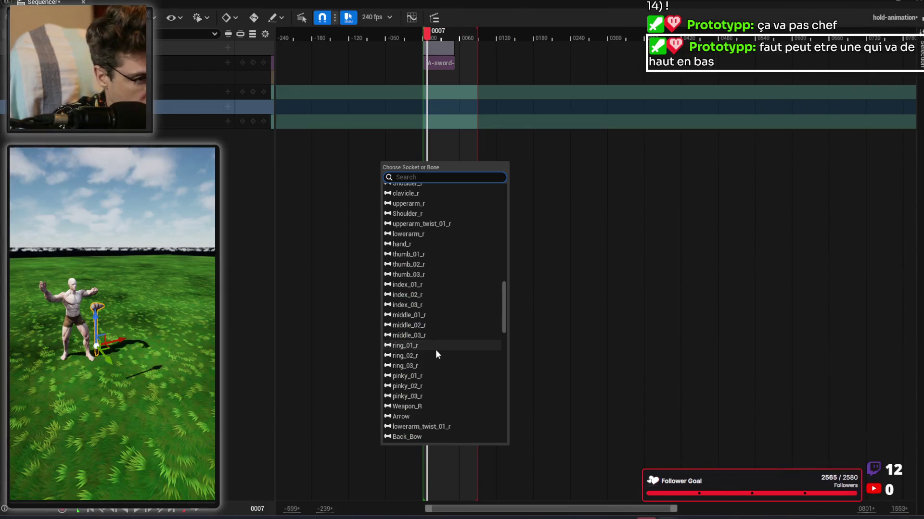
scroll(435, 355, "up", 8)
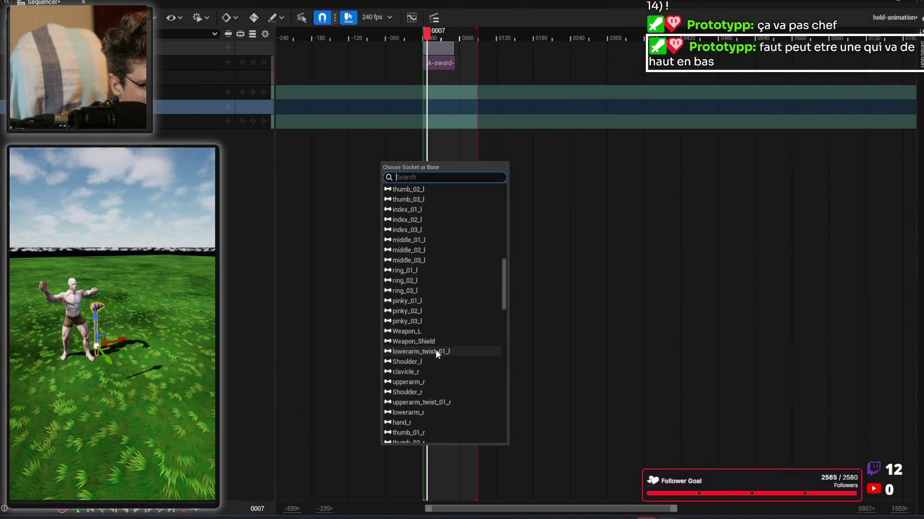
scroll(436, 352, "up", 7)
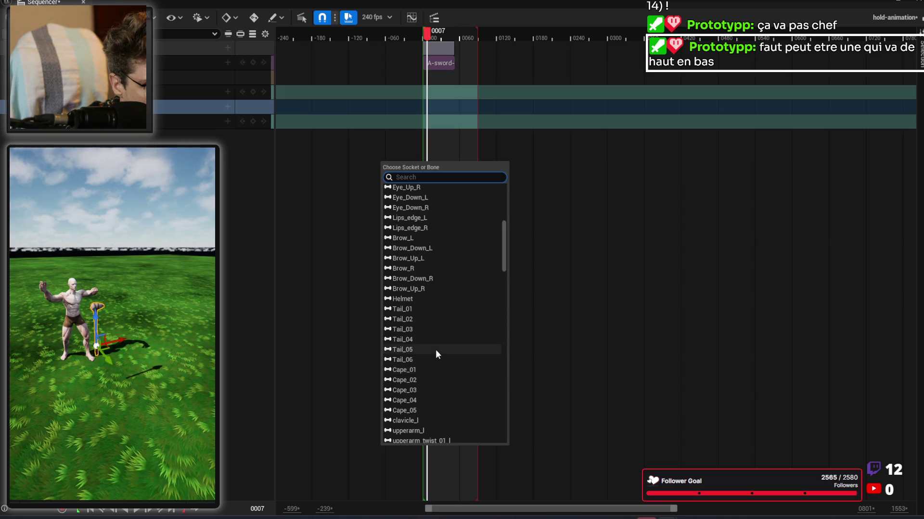
scroll(435, 351, "up", 8)
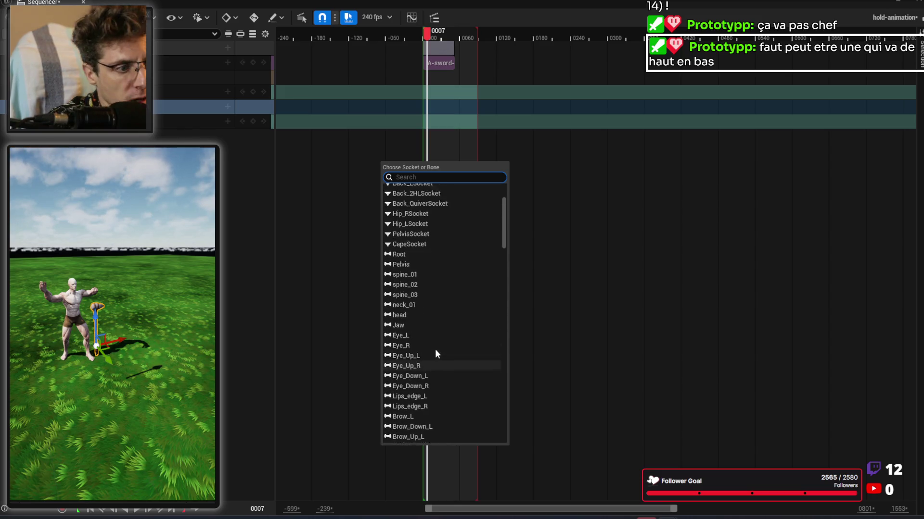
scroll(421, 334, "down", 13)
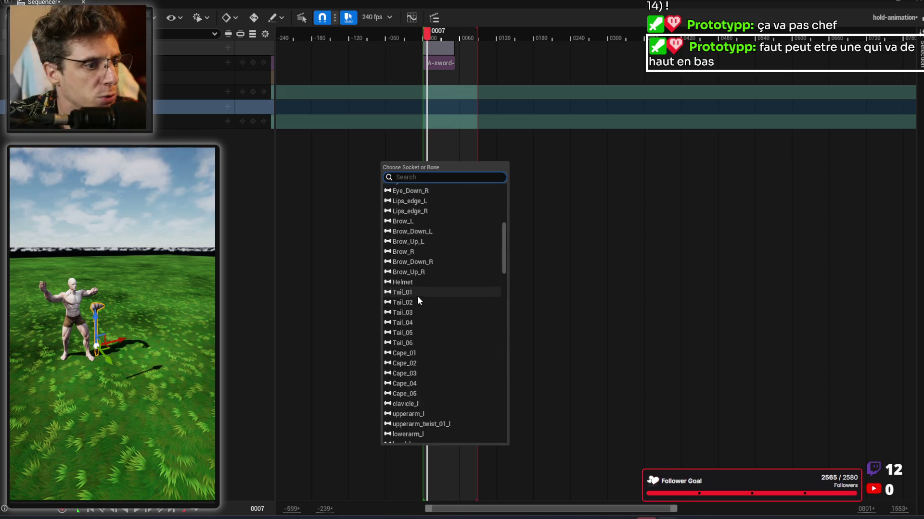
scroll(417, 299, "down", 7)
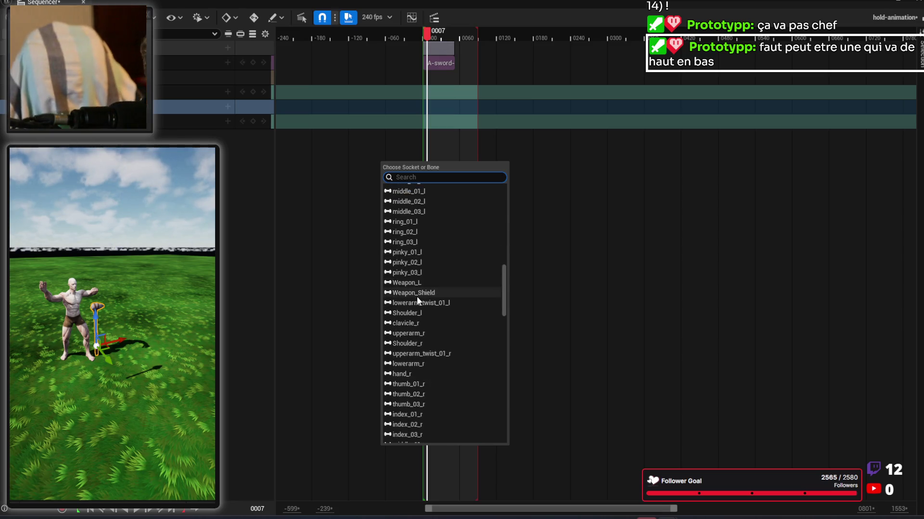
scroll(412, 296, "down", 4)
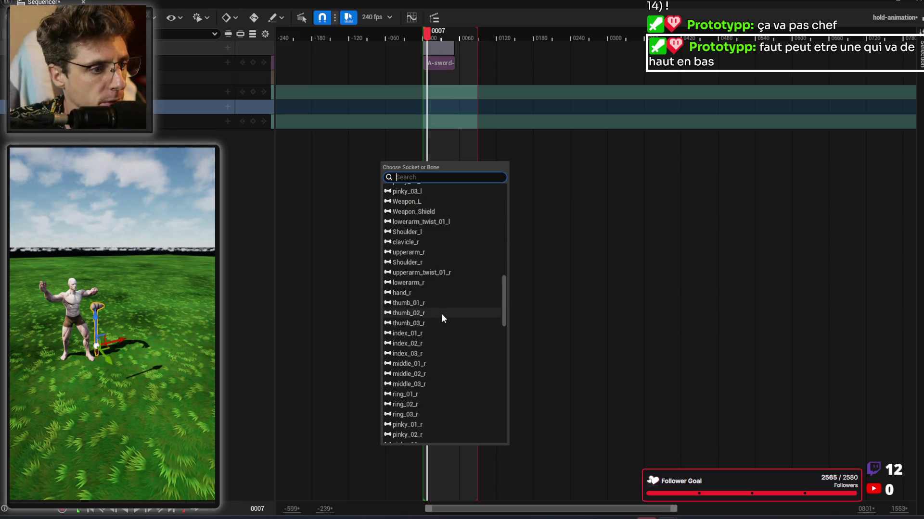
scroll(458, 327, "down", 3)
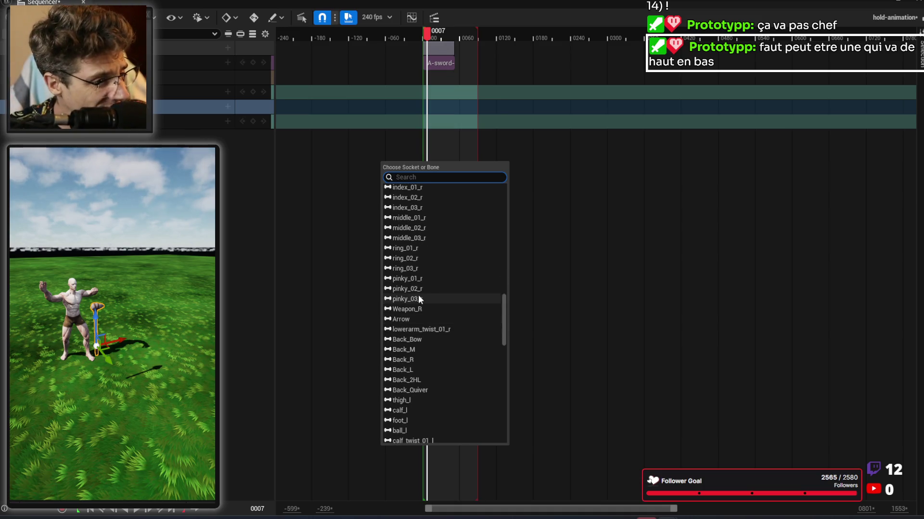
left_click(418, 307)
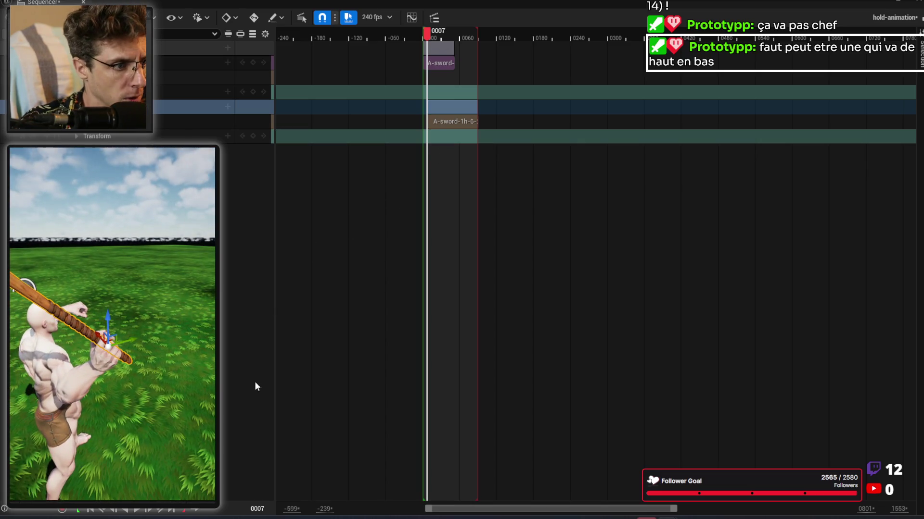
Step: Edit WeaponRelativeTransform Rotation X in DT-Fps-Animations, then shrink that window to return to Sequencer
mouse_move(668, 517)
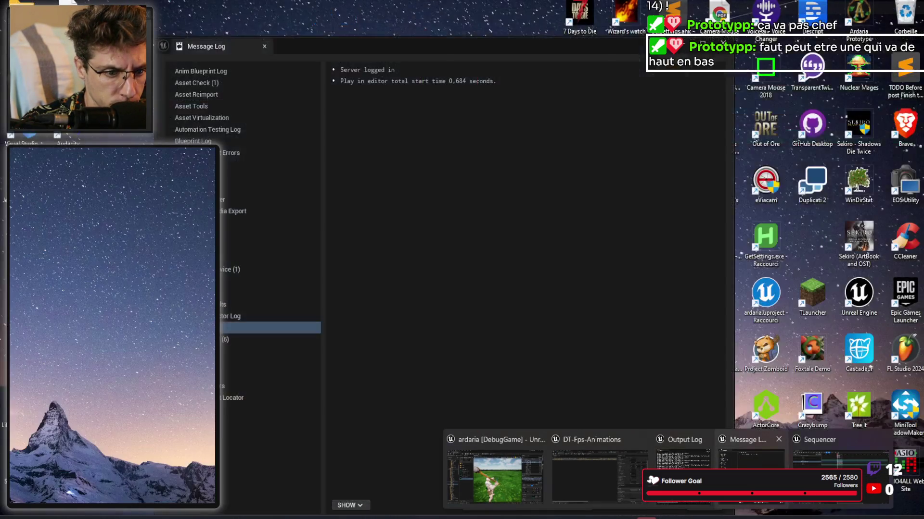
mouse_move(683, 476)
left_click(613, 480)
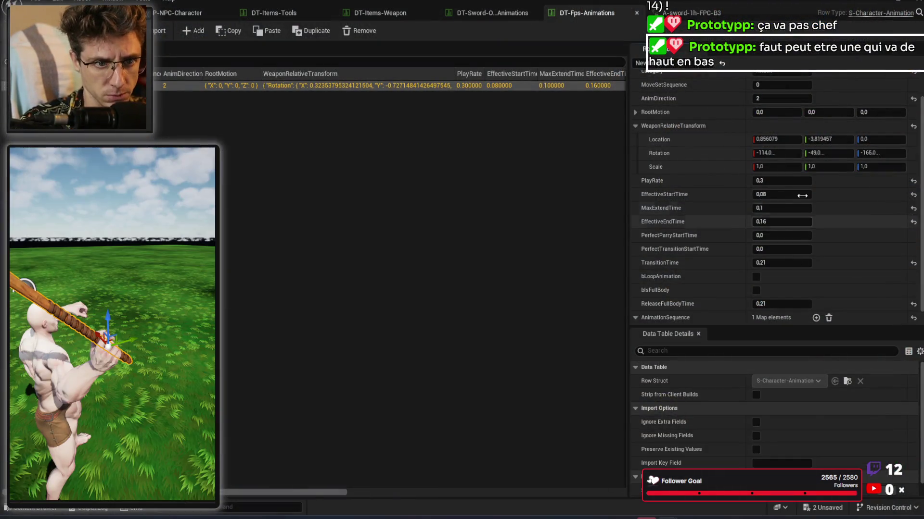
left_click(786, 151)
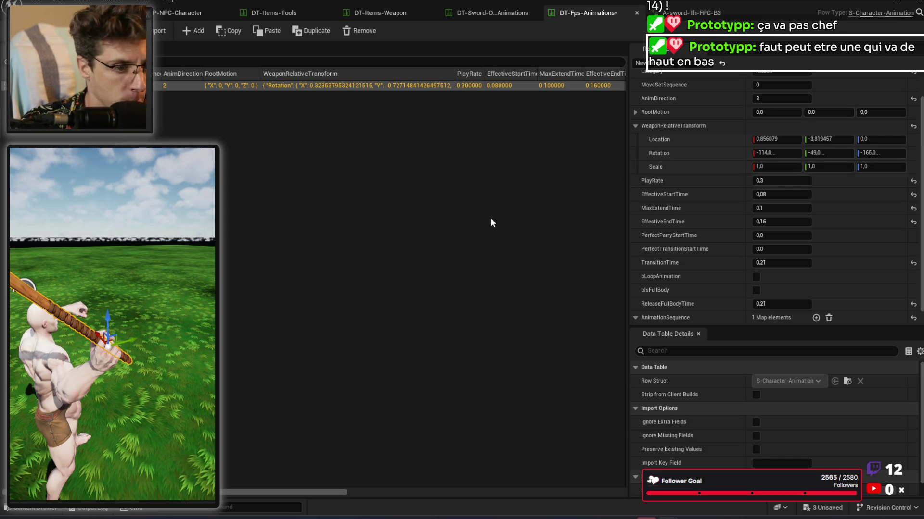
mouse_move(715, 3)
left_mouse_down()
mouse_move(683, 173)
mouse_move(923, 312)
left_mouse_up()
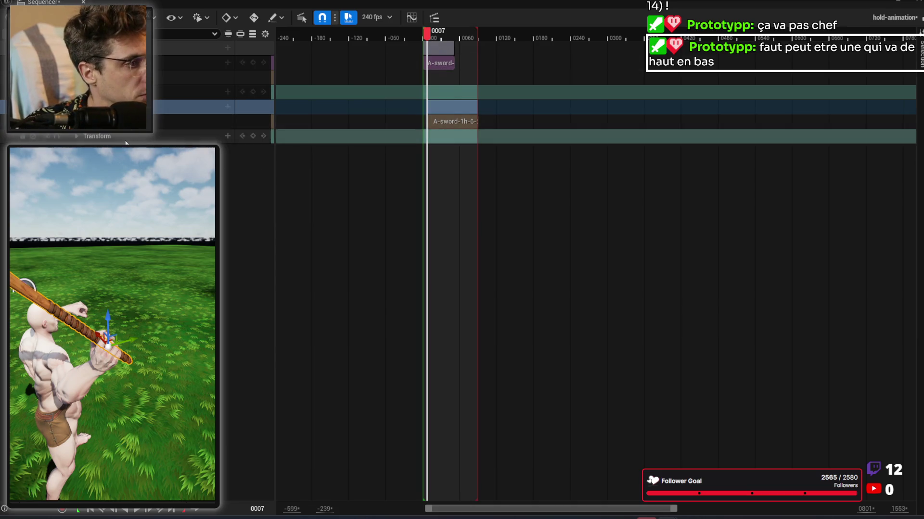
left_click(77, 137)
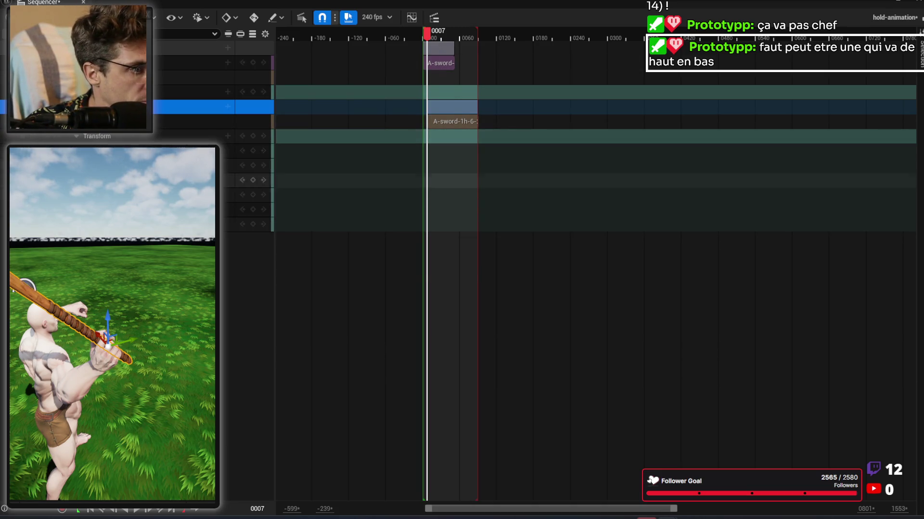
Step: Drag the A-sword-1h-6-2 section to start at frame 0000 and jump playback to the start
key("Escape")
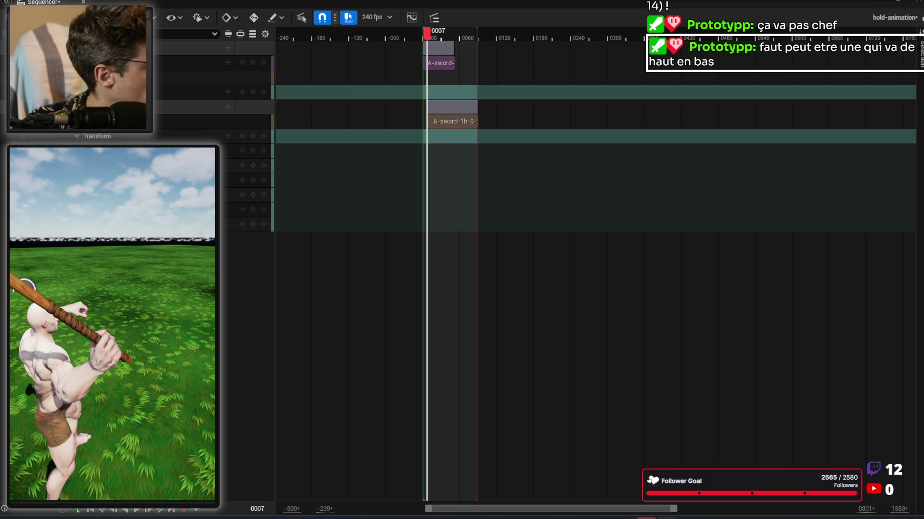
left_click(144, 385)
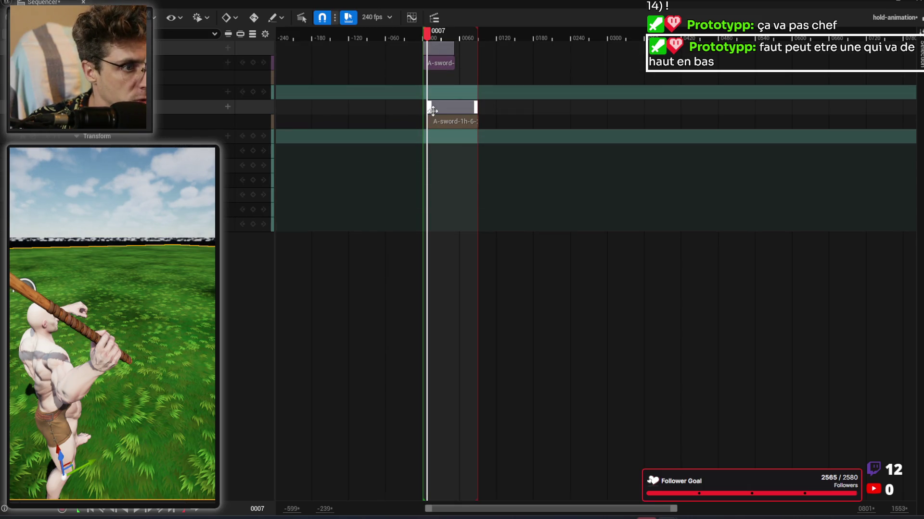
scroll(432, 110, "up", 2)
mouse_move(436, 110)
left_mouse_down()
mouse_move(452, 110)
mouse_move(451, 102)
left_mouse_up()
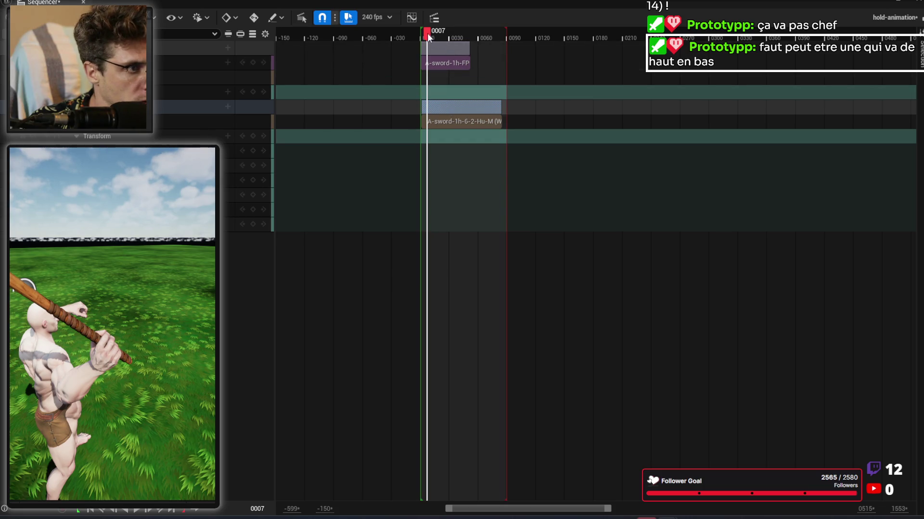
left_click(90, 511)
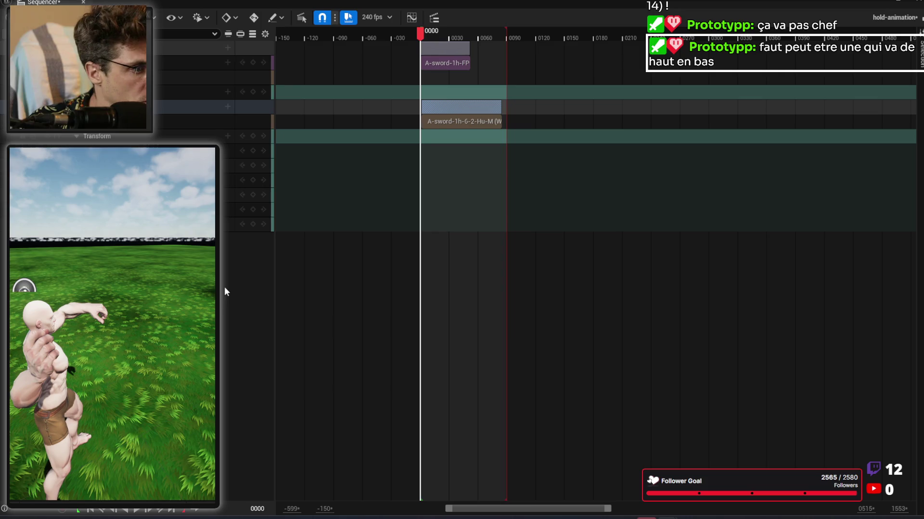
Step: Nudge the sword section to frame 0 and key the pickaxe transform at 0000
left_click(452, 111)
mouse_move(451, 111)
left_mouse_down()
mouse_move(437, 108)
mouse_move(449, 110)
left_mouse_up()
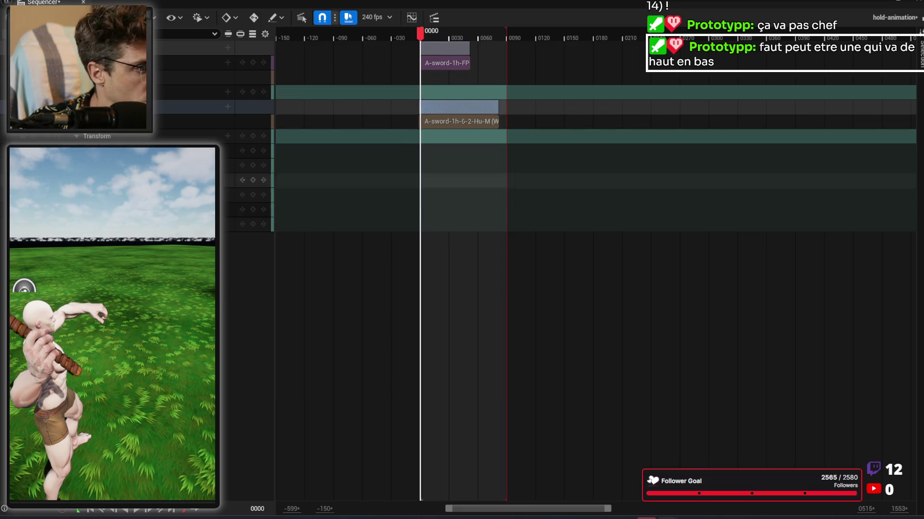
left_click(253, 137)
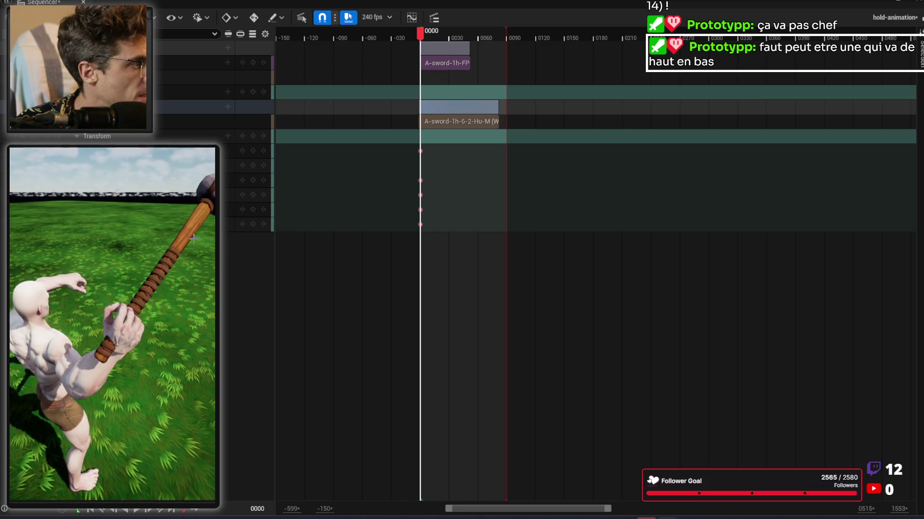
Step: Rotate the pickaxe about 10° toward horizontal, then move to frame 0017
left_click(192, 107)
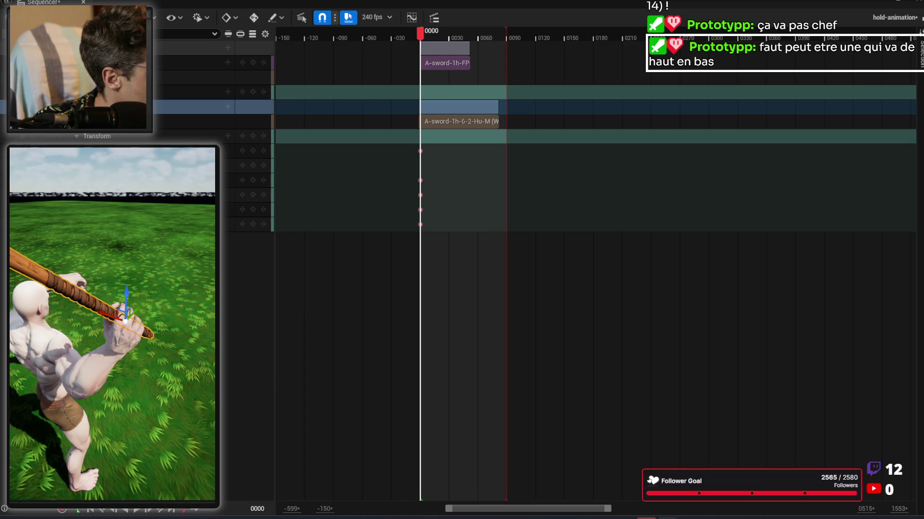
key("e")
left_click_drag(139, 389, 140, 375)
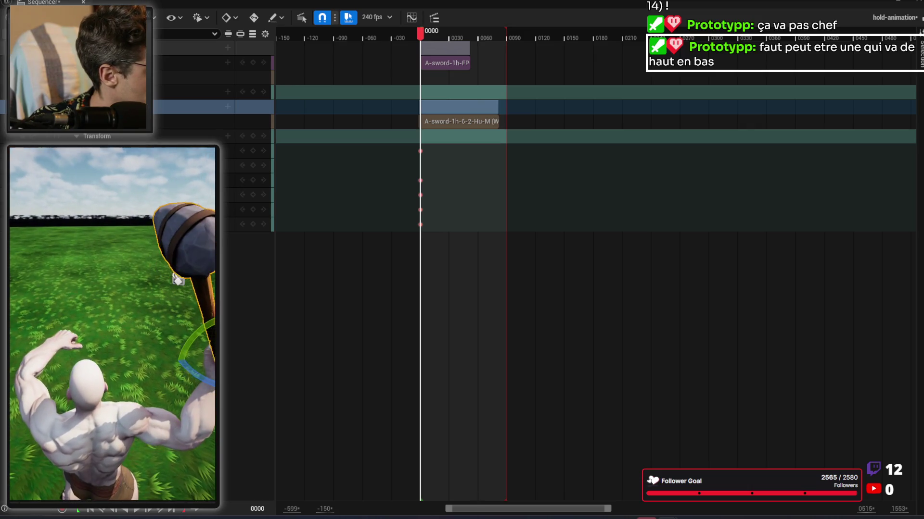
left_click_drag(419, 36, 439, 35)
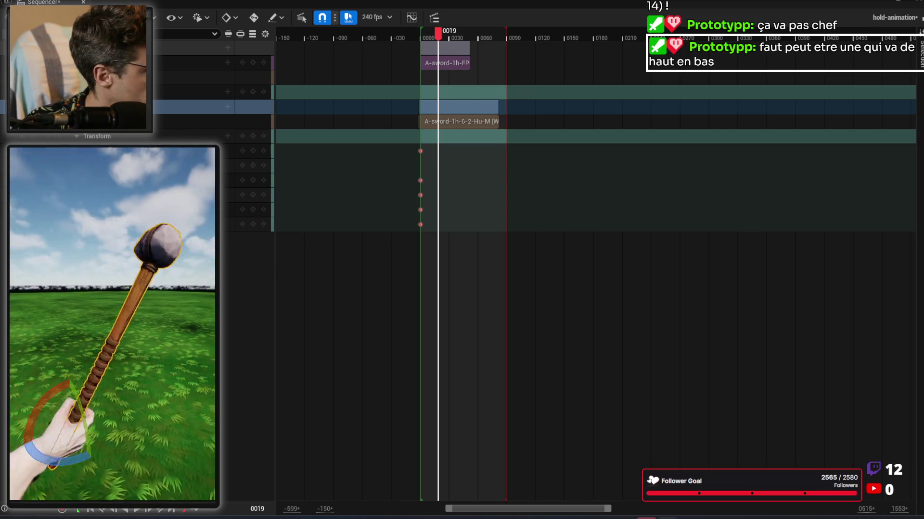
Step: Rotate the pickaxe upright in the hand and add transform keys near frame 0020
mouse_move(151, 374)
left_mouse_down()
mouse_move(83, 334)
mouse_move(105, 310)
left_mouse_up()
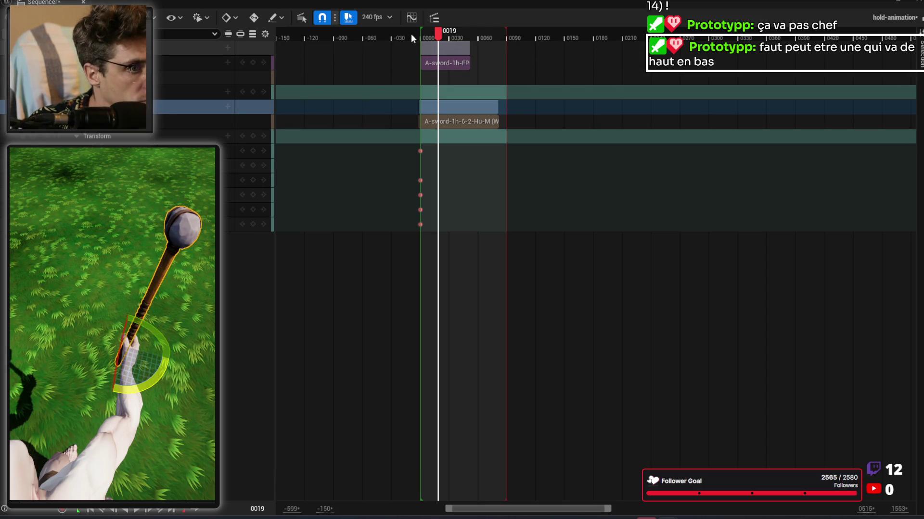
mouse_move(435, 37)
left_mouse_down()
mouse_move(422, 35)
mouse_move(440, 39)
left_mouse_up()
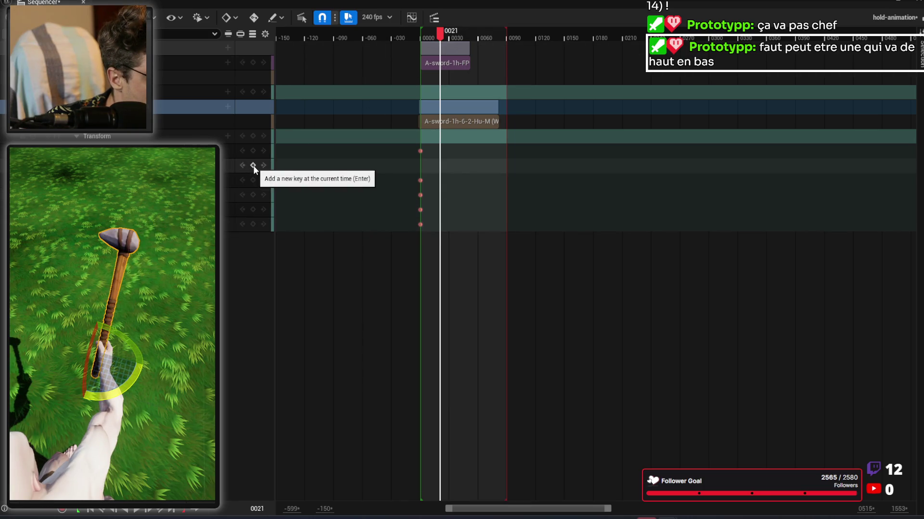
left_click_drag(408, 147, 426, 240)
left_click(253, 138)
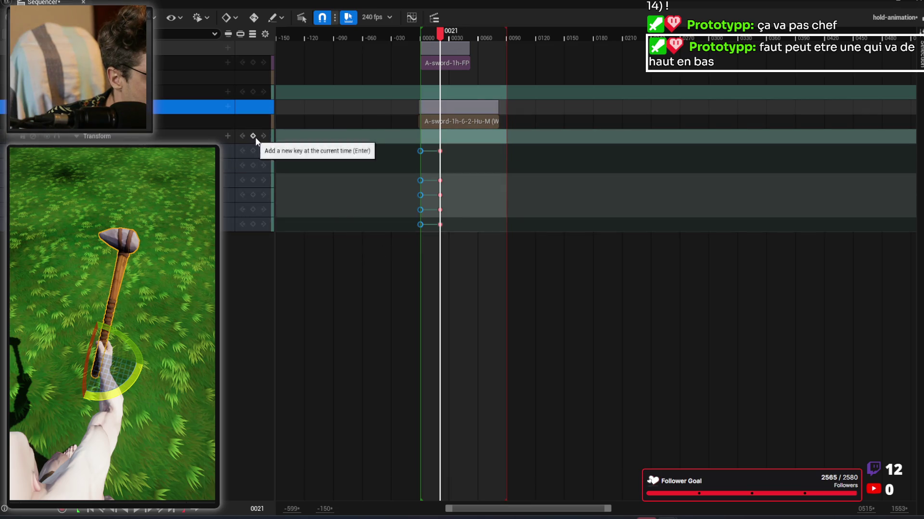
left_click(440, 181)
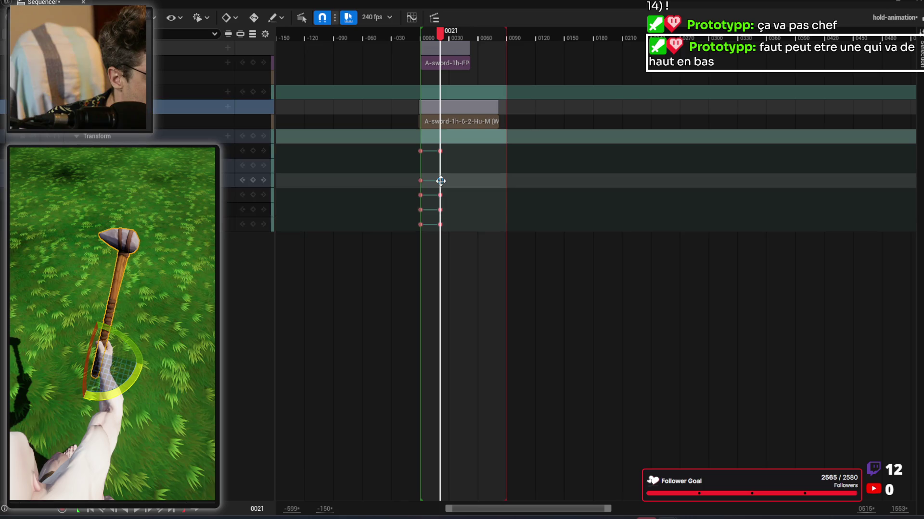
left_click_drag(140, 358, 133, 344)
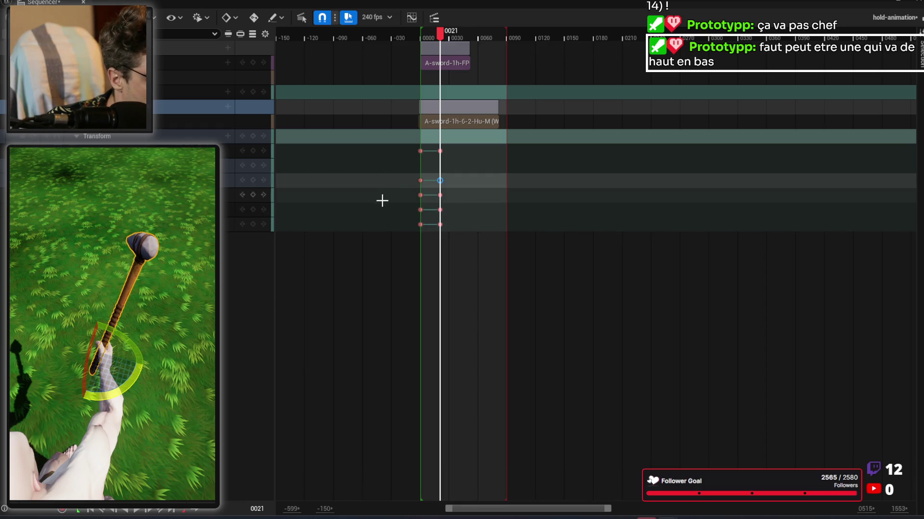
Step: Delete the early transform keys, keeping only those around frame 0020
left_click(252, 165)
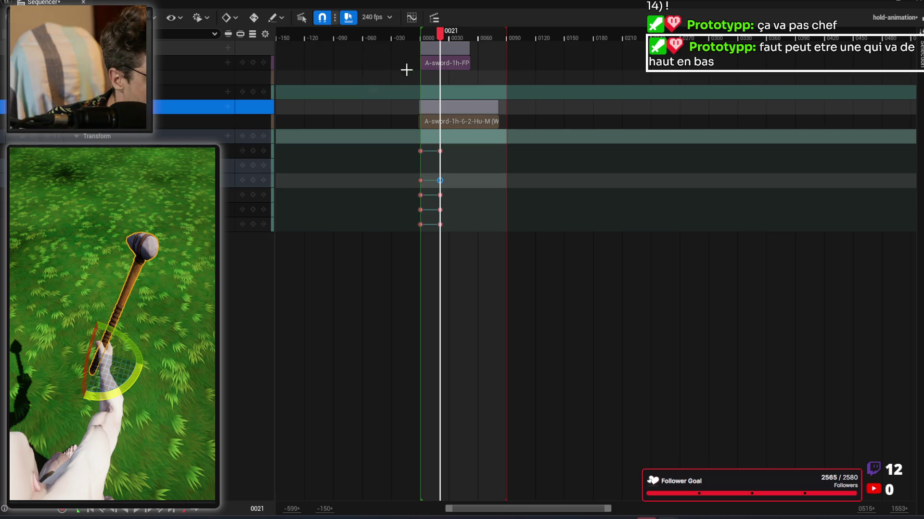
left_click_drag(439, 34, 421, 34)
left_click_drag(369, 141, 429, 294)
key("Delete")
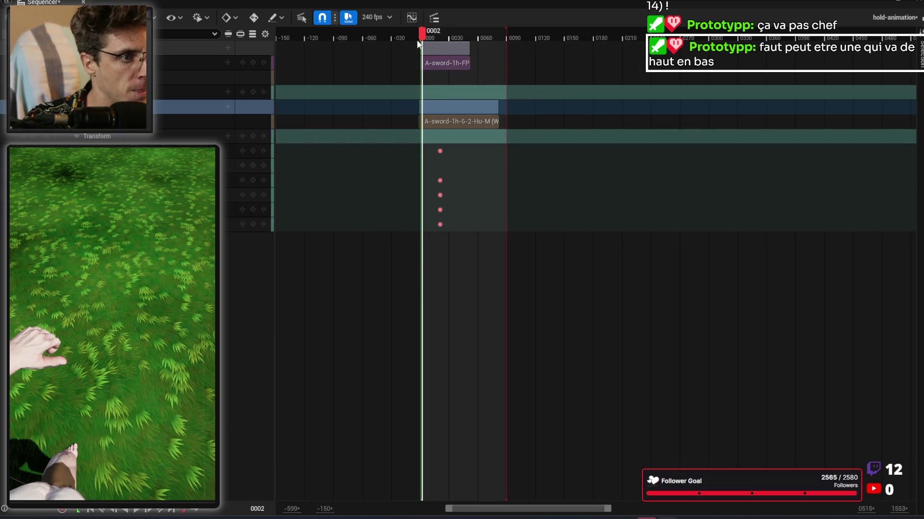
mouse_move(423, 36)
left_mouse_down()
mouse_move(473, 42)
mouse_move(420, 46)
mouse_move(439, 45)
left_mouse_up()
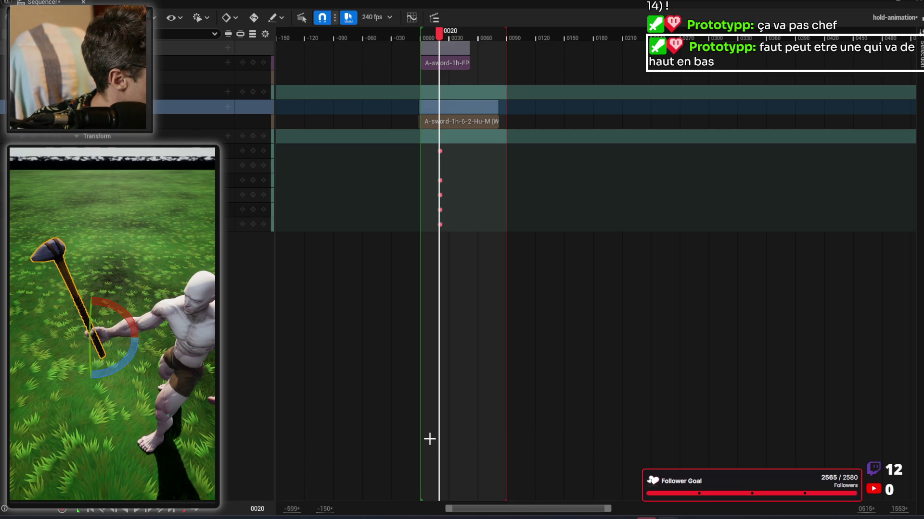
mouse_move(668, 518)
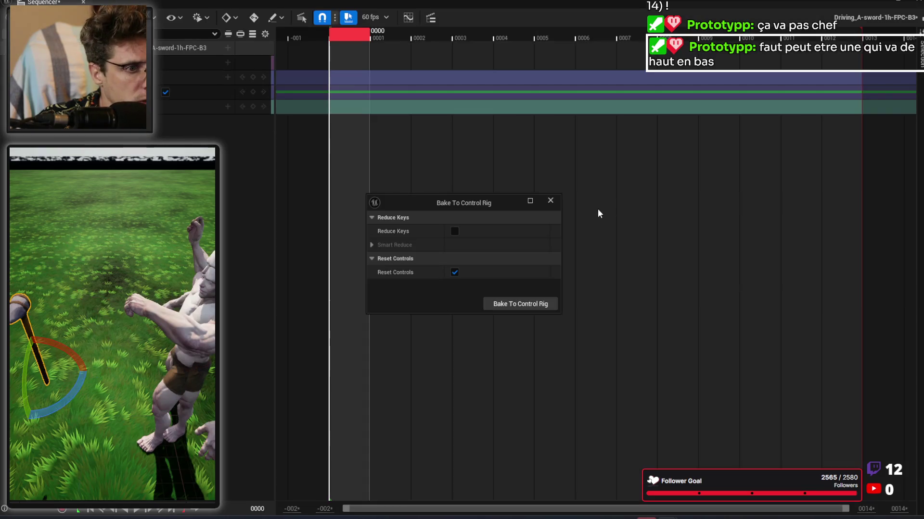
Step: Bake the sword animation onto the CR_Hu_M control rig with Reduce Keys enabled
left_click(455, 231)
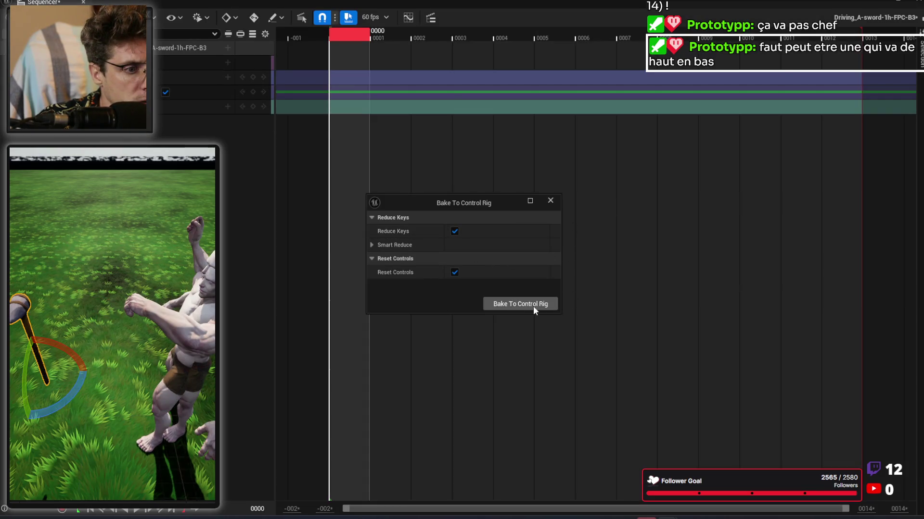
left_click(372, 245)
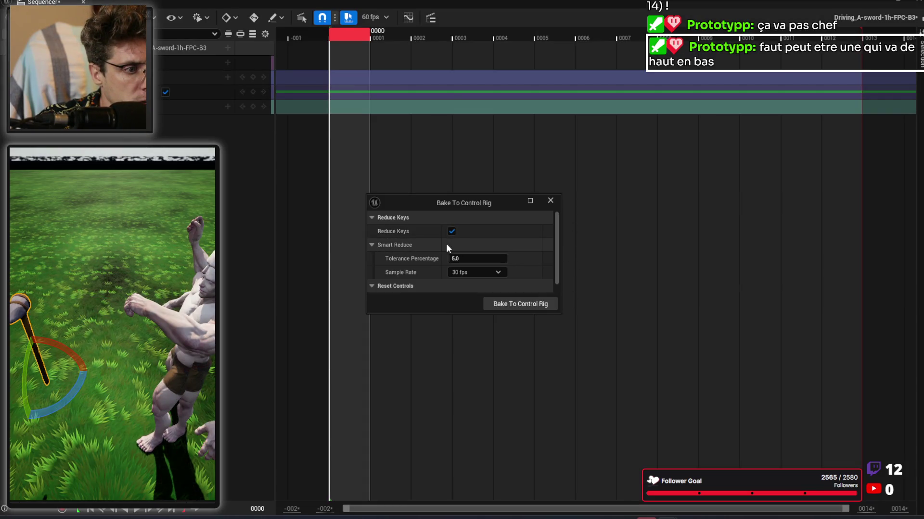
left_click(522, 305)
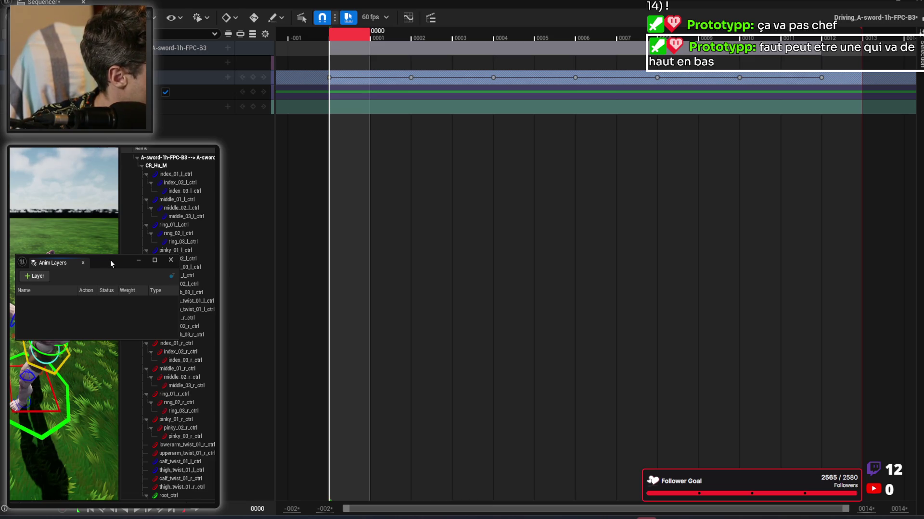
Step: Attach the pickaxe to the mannequin's Weapon_R socket
left_click(139, 260)
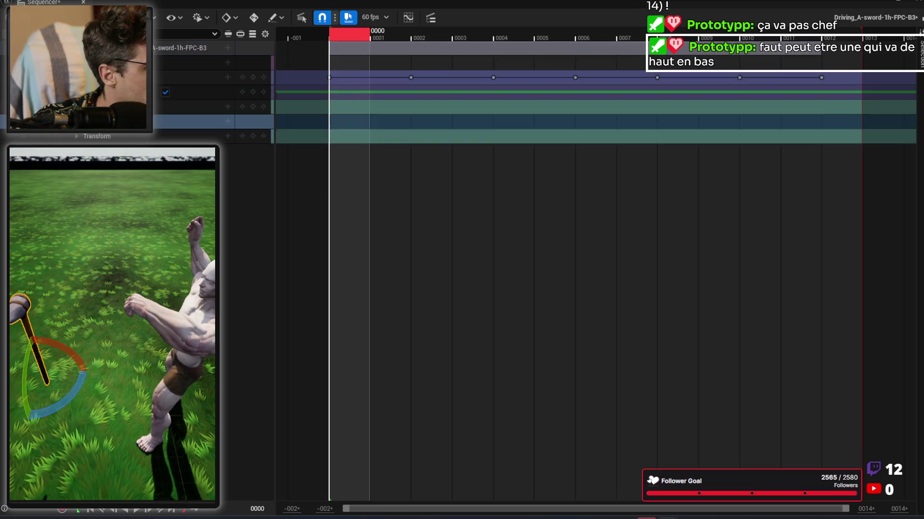
left_click(227, 120)
mouse_move(288, 148)
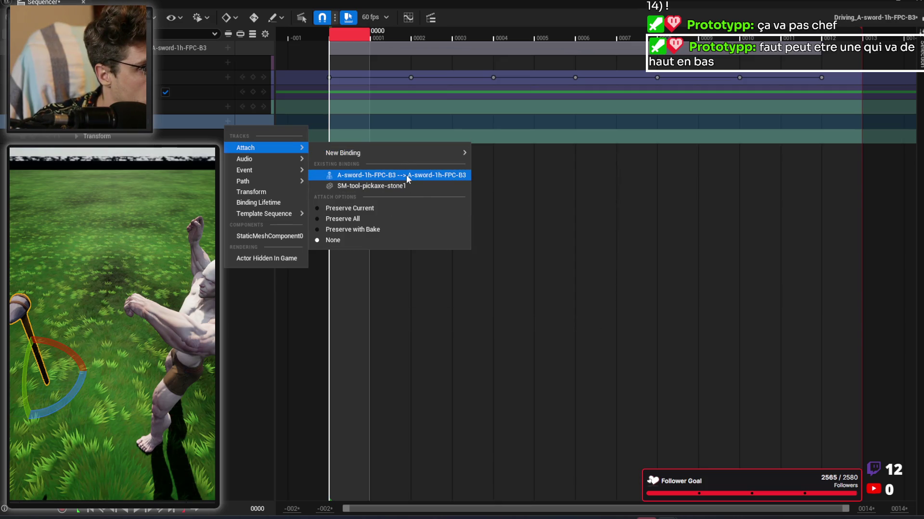
left_click(406, 175)
scroll(473, 350, "down", 1)
scroll(472, 352, "up", 1)
type("weapo")
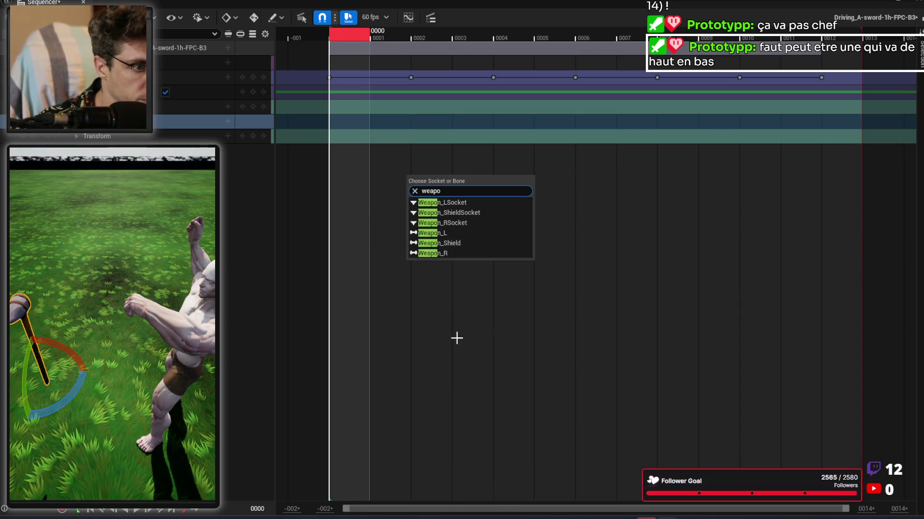
left_click(461, 253)
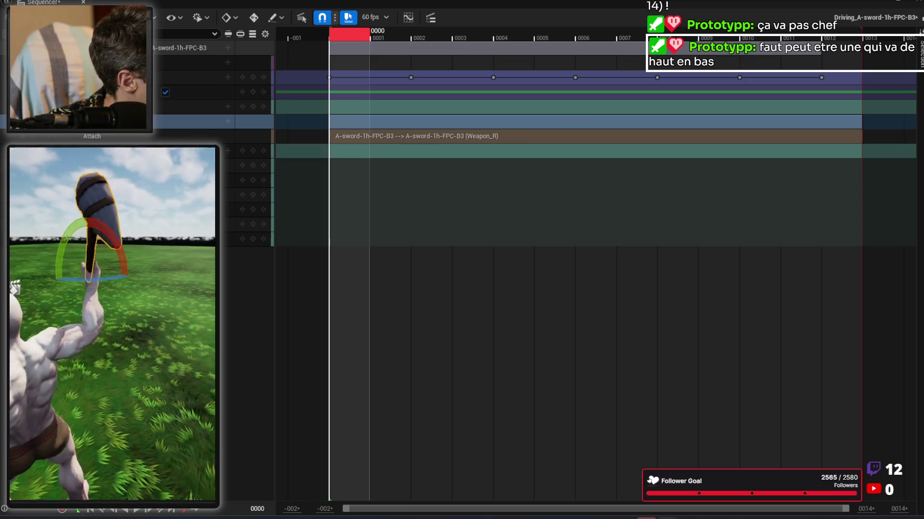
Step: Frame the pickaxe, delete it, then restore it with undo
key("f")
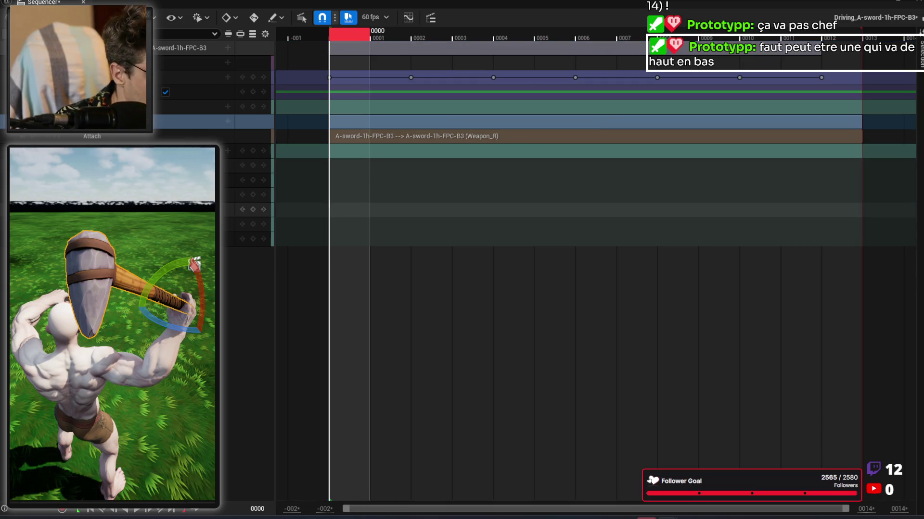
key("Delete")
key("f")
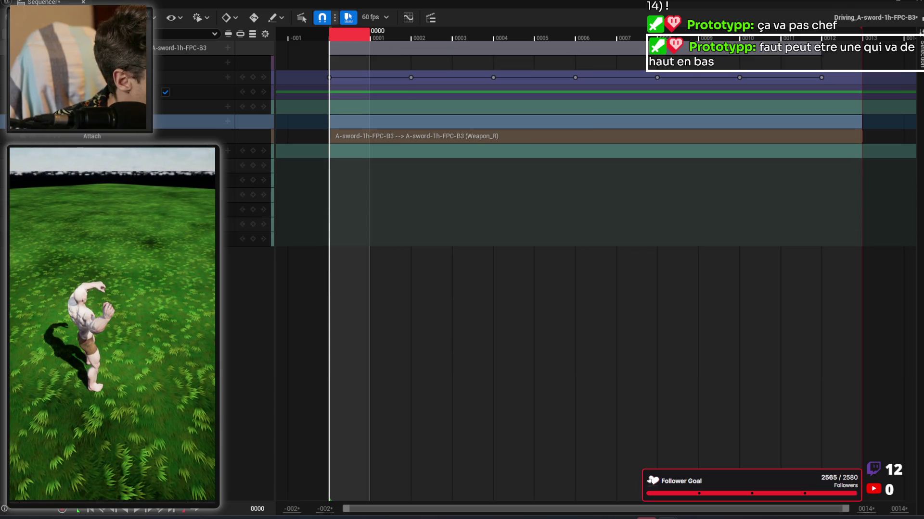
key("ctrl+z")
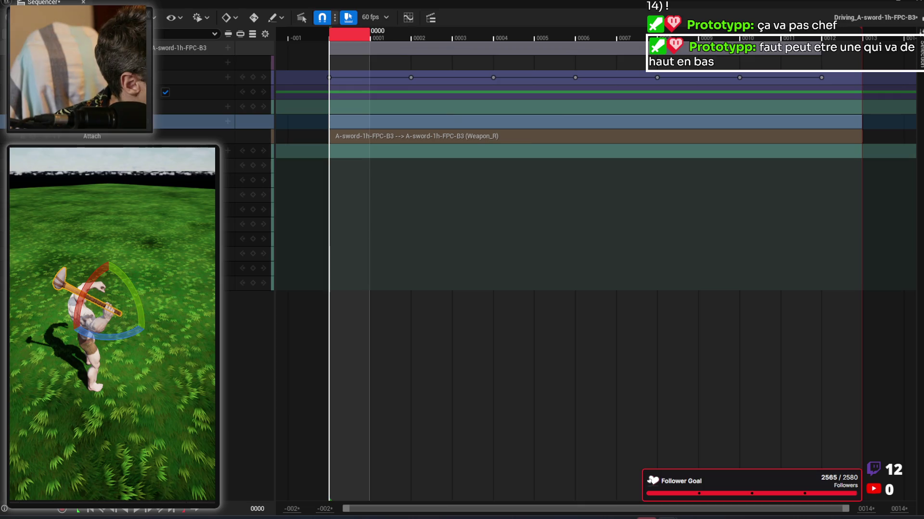
key("Escape")
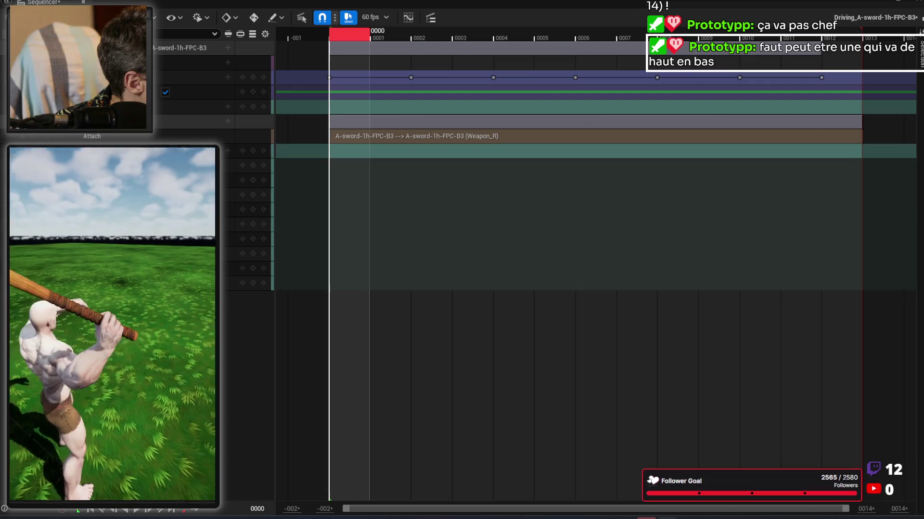
Step: Select the mannequin and scrub frames 0005–0007 to preview its poses
left_click_drag(351, 35, 616, 40)
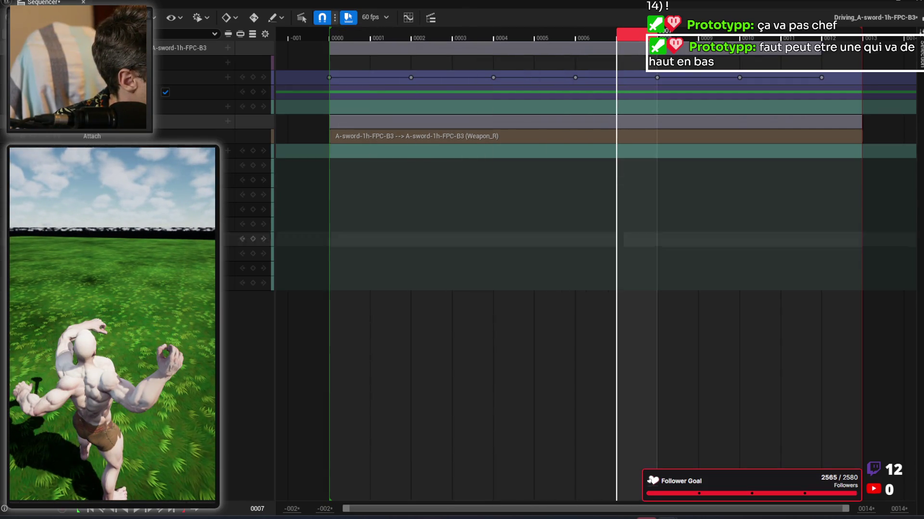
left_click(155, 384)
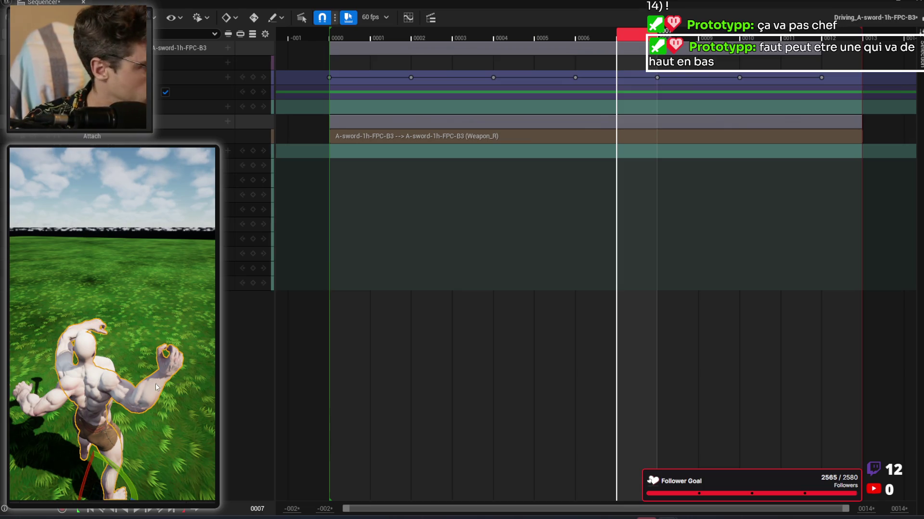
left_click(176, 329)
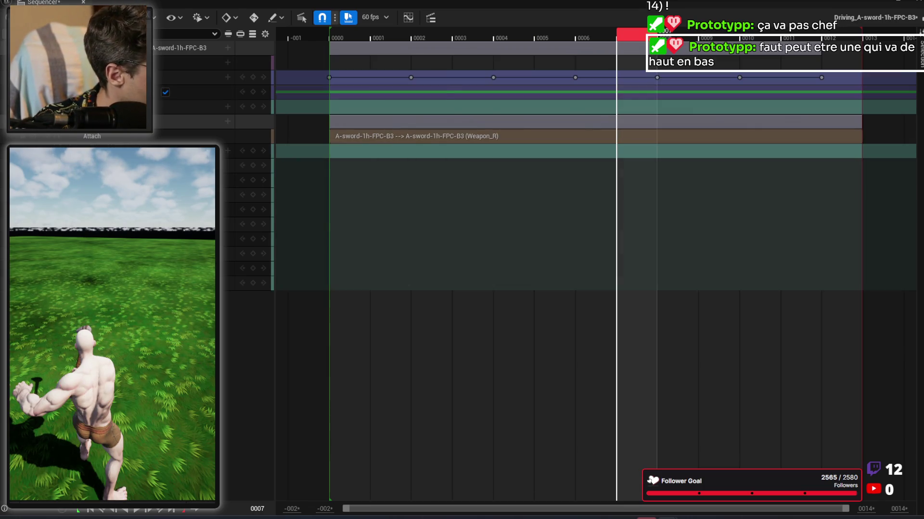
left_click(100, 374)
mouse_move(625, 38)
left_mouse_down()
mouse_move(389, 58)
mouse_move(750, 62)
mouse_move(322, 88)
mouse_move(423, 82)
left_mouse_up()
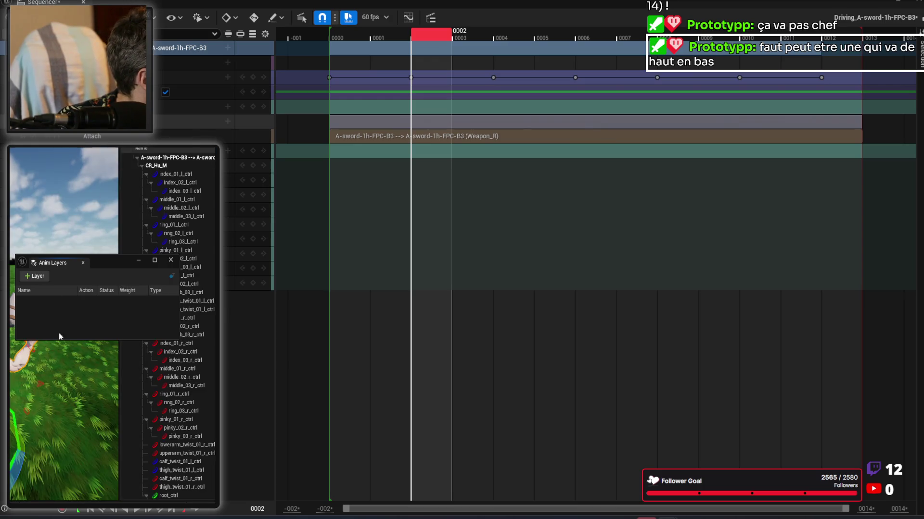
left_click(139, 260)
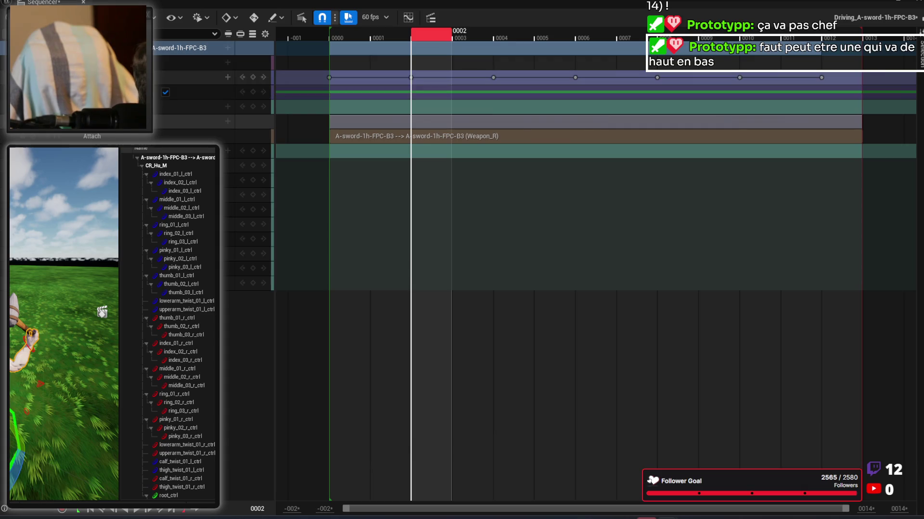
Step: Expand the Control Rig track in Sequencer to show its keyed channel rows
double_click(202, 47)
Step: Move the playhead to frame 0006, then select and rotate the hand_r_ctrl control
scroll(414, 283, "down", 5)
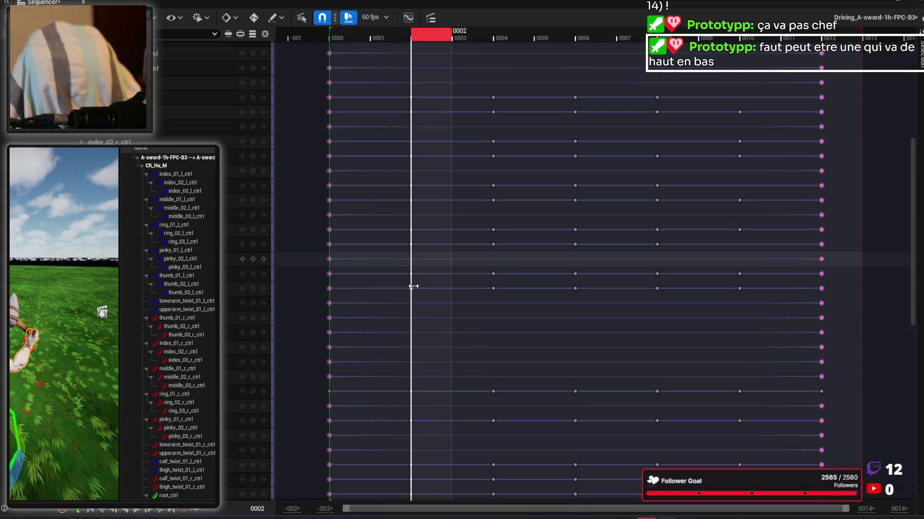
left_click_drag(55, 340, 47, 336)
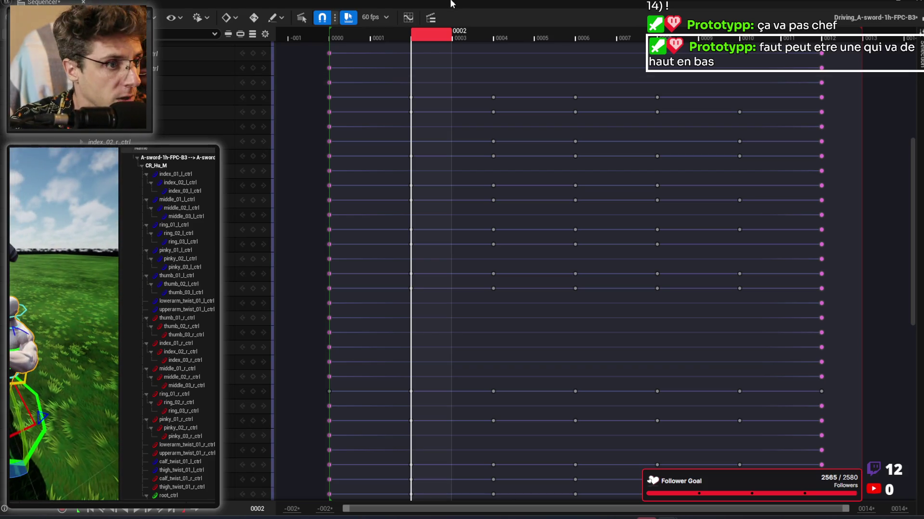
left_click_drag(432, 34, 584, 40)
left_click_drag(62, 337, 49, 330)
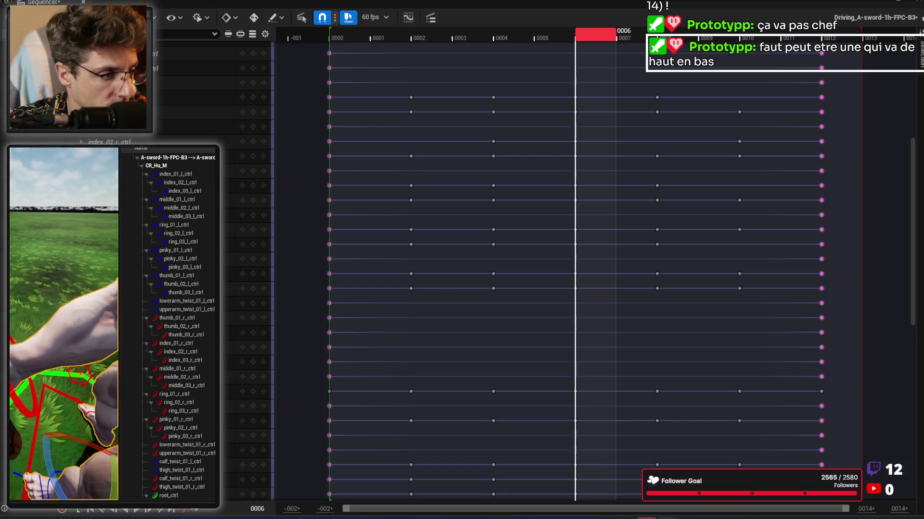
left_click(48, 366)
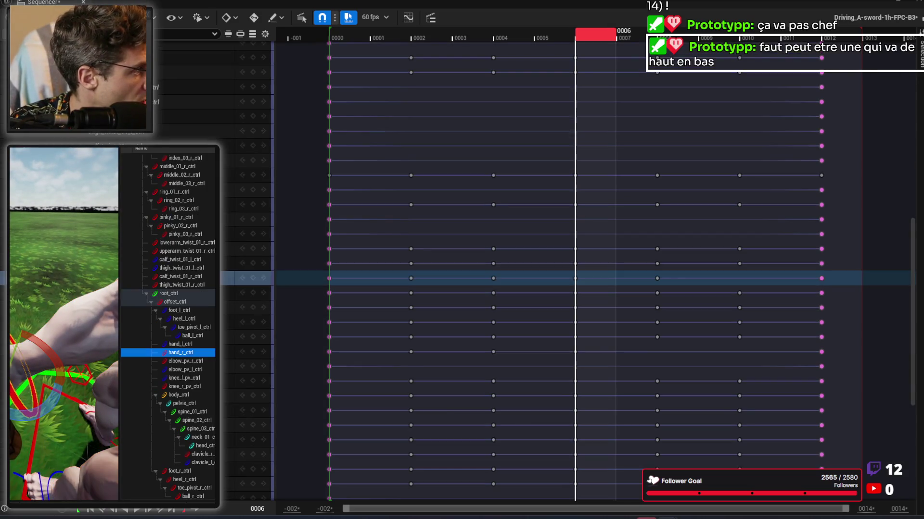
mouse_move(51, 351)
left_mouse_down()
mouse_move(13, 370)
mouse_move(12, 379)
left_mouse_up()
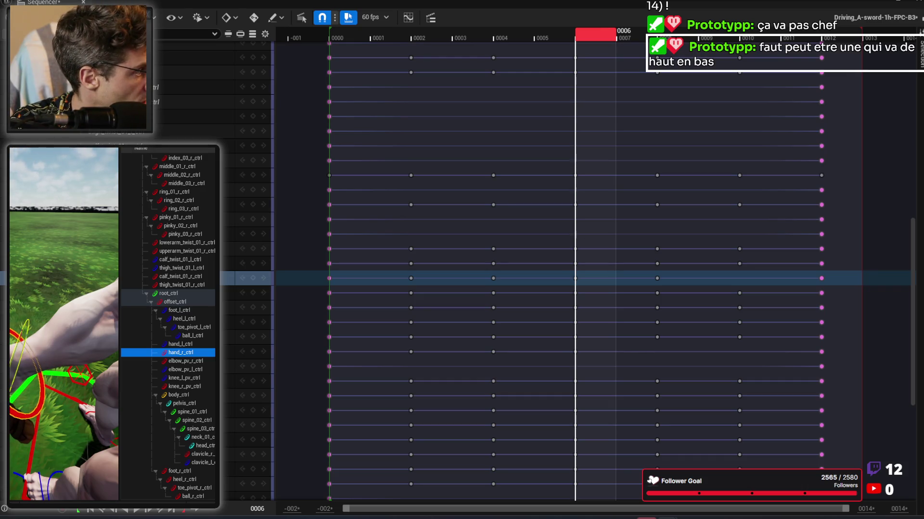
Step: Adjust the right-hand grip rotation, key hand_r_ctrl at frame 0006, and scrub to preview
left_click_drag(62, 337, 63, 356)
key("f")
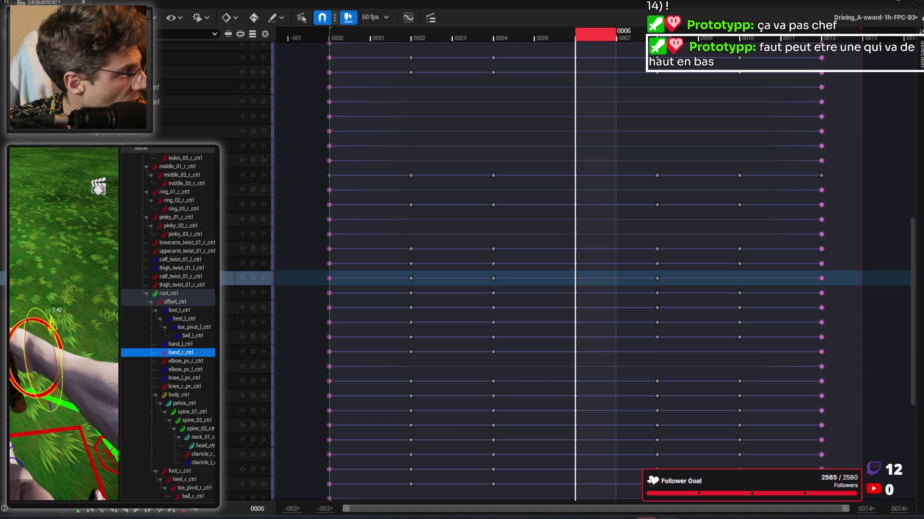
left_click_drag(26, 381, 26, 363)
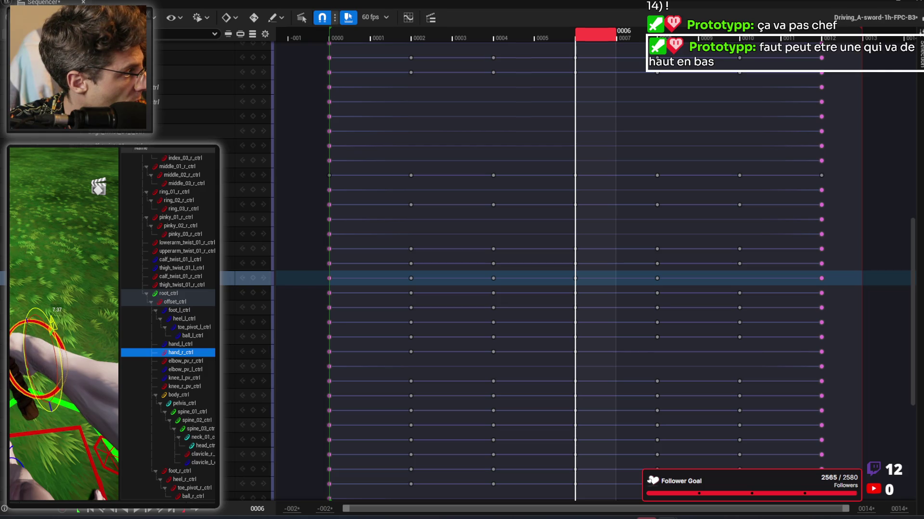
left_click_drag(99, 186, 20, 211)
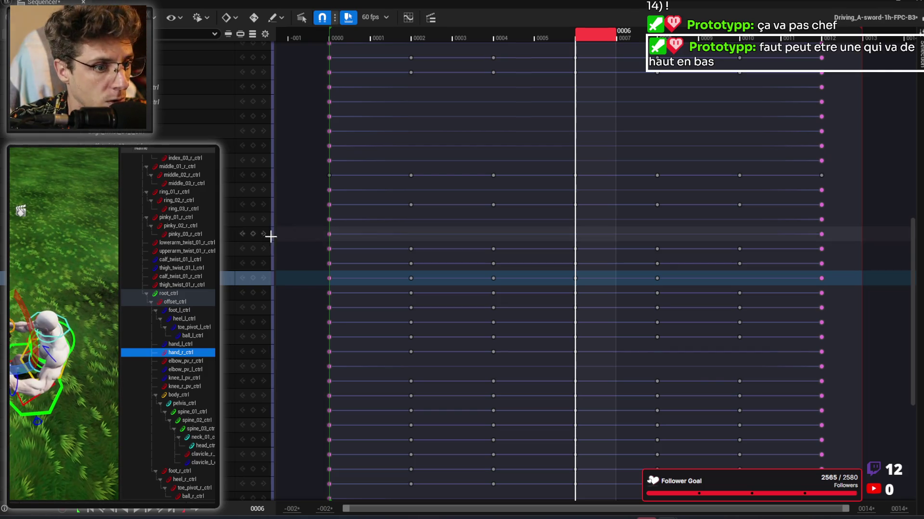
left_click(252, 278)
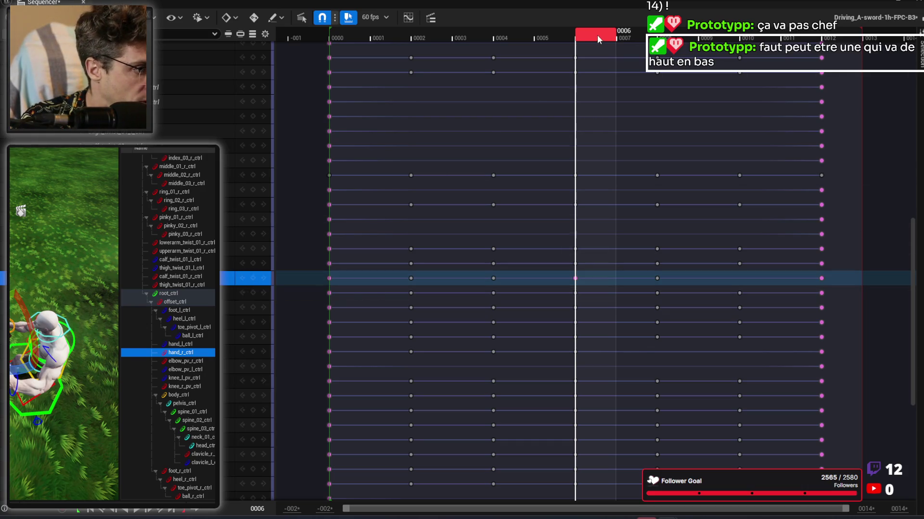
mouse_move(599, 35)
left_mouse_down()
mouse_move(492, 44)
mouse_move(675, 55)
mouse_move(847, 40)
left_mouse_up()
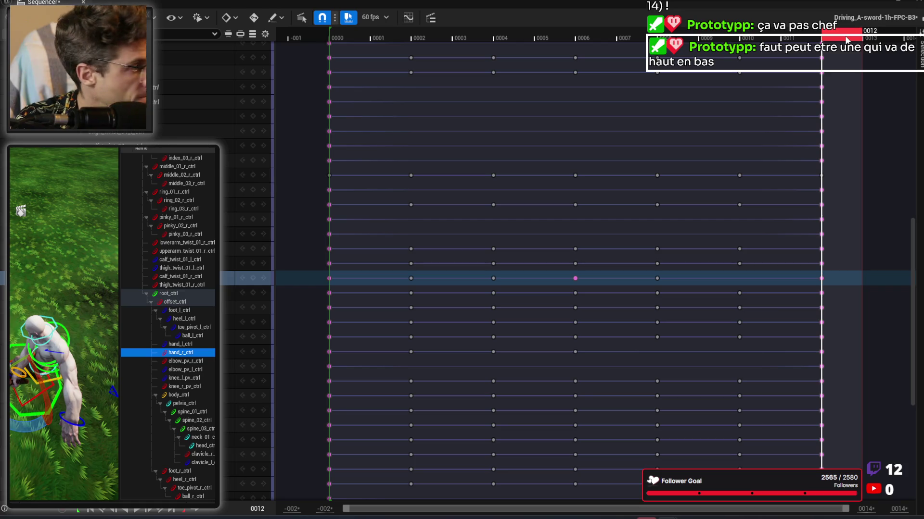
mouse_move(846, 40)
left_mouse_down()
mouse_move(698, 42)
mouse_move(834, 43)
left_mouse_up()
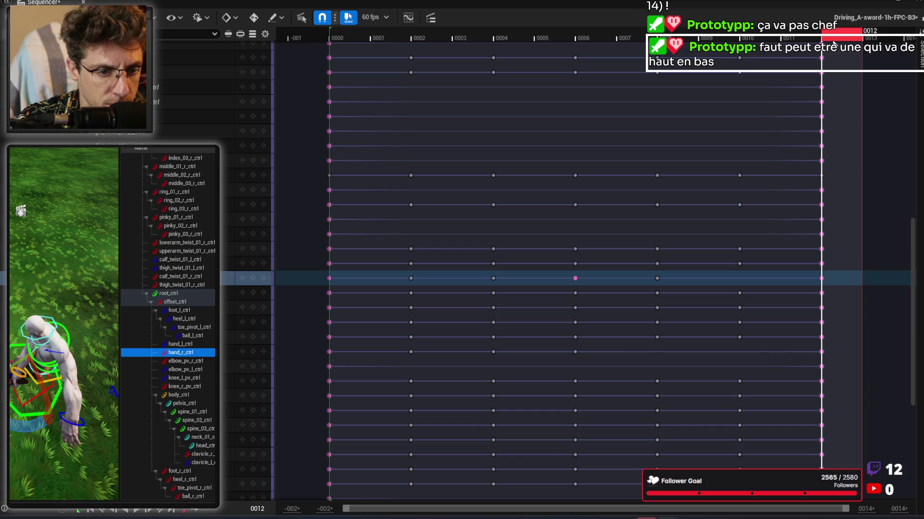
left_click_drag(21, 211, 48, 183)
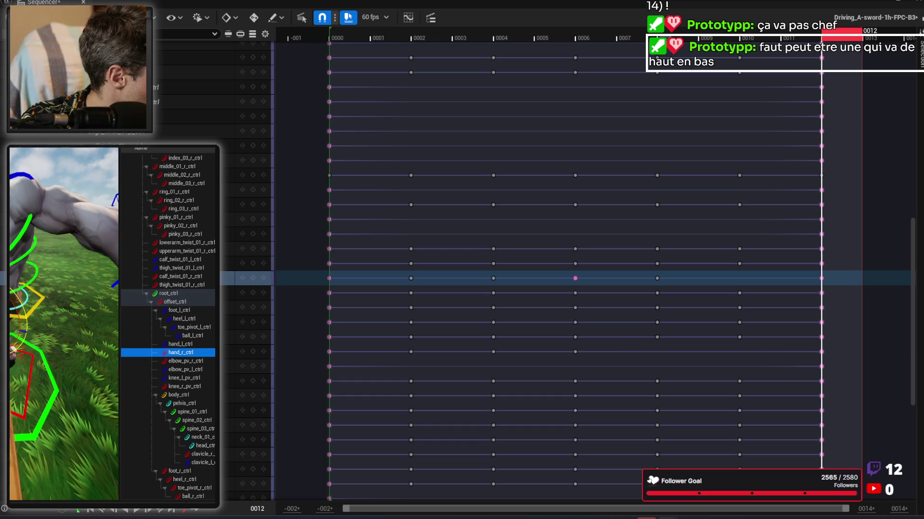
left_click_drag(96, 308, 108, 255)
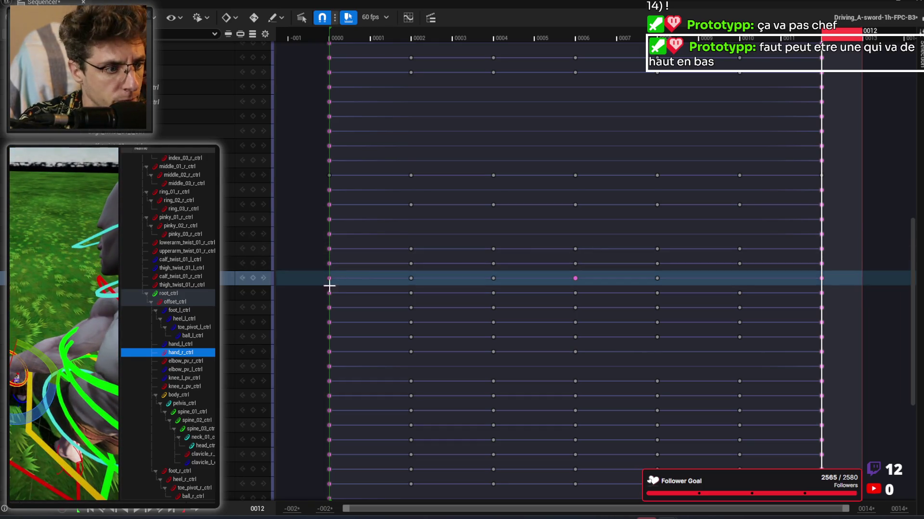
left_click(254, 280)
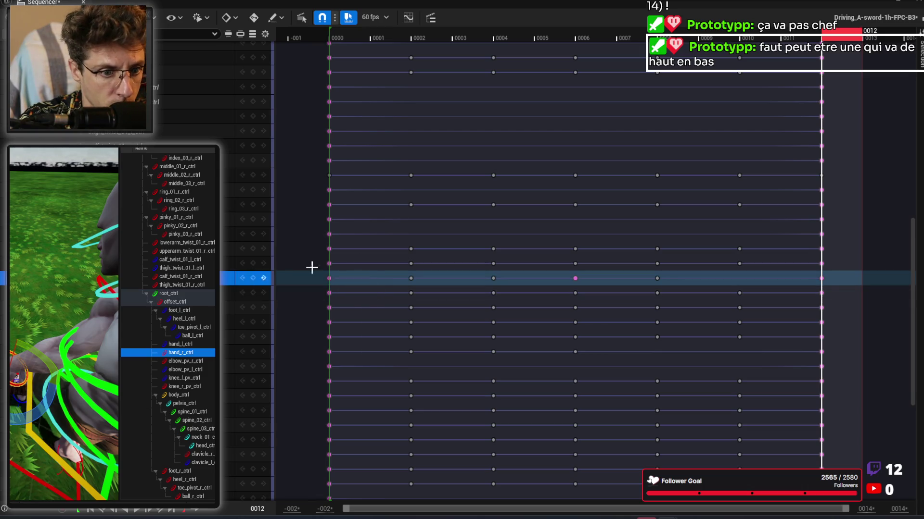
left_click(656, 279)
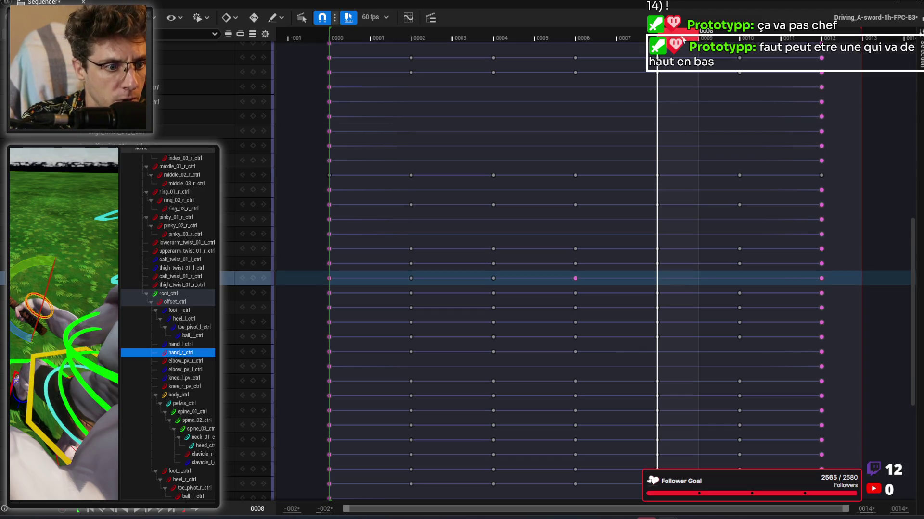
left_click(612, 39)
mouse_move(612, 40)
left_mouse_down()
mouse_move(592, 43)
mouse_move(784, 70)
mouse_move(370, 90)
left_mouse_up()
mouse_move(98, 279)
left_mouse_down()
mouse_move(91, 269)
mouse_move(82, 303)
mouse_move(70, 269)
left_mouse_up()
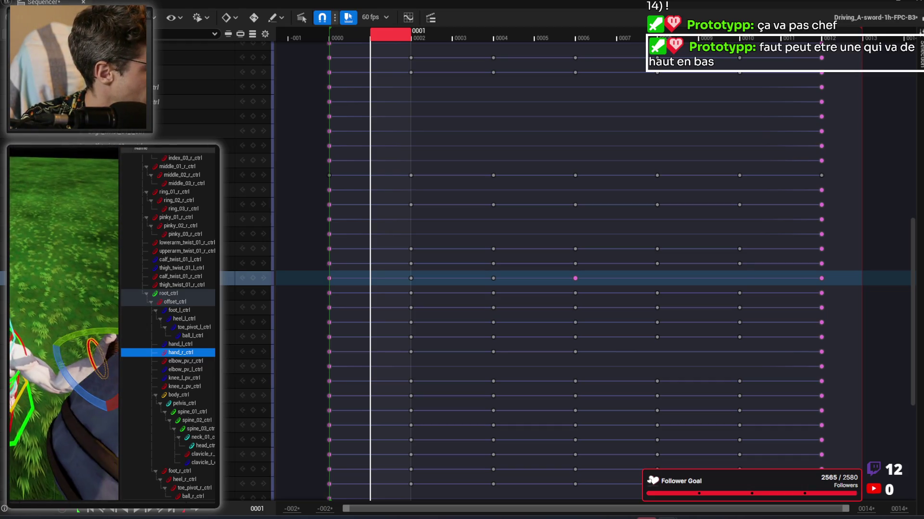
Step: Scrub the sequence from frame 0001 and collapse the control list to widen the viewport
mouse_move(394, 36)
left_mouse_down()
mouse_move(758, 42)
mouse_move(461, 69)
mouse_move(687, 72)
mouse_move(520, 82)
mouse_move(664, 79)
mouse_move(554, 83)
mouse_move(755, 77)
mouse_move(482, 111)
mouse_move(738, 88)
mouse_move(515, 108)
mouse_move(769, 95)
mouse_move(541, 114)
mouse_move(730, 94)
mouse_move(512, 126)
mouse_move(712, 111)
left_mouse_up()
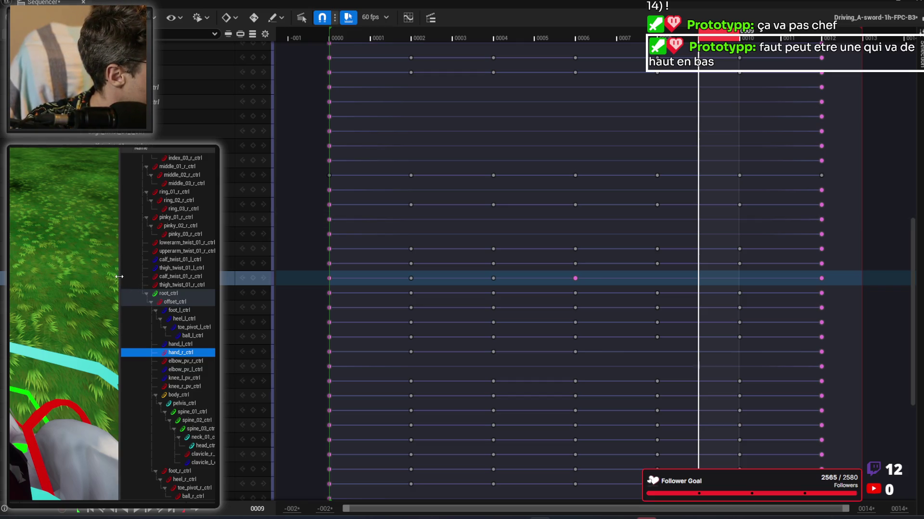
left_click_drag(149, 275, 208, 276)
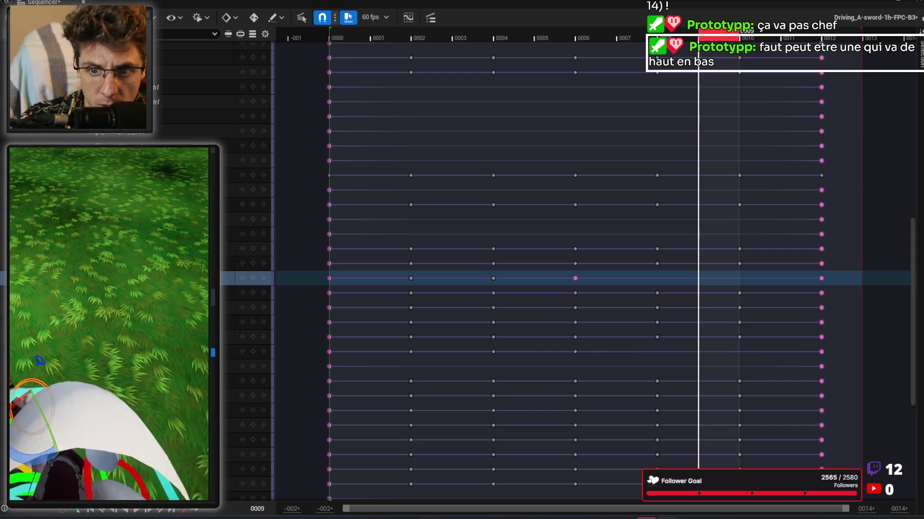
Step: In the main editor viewport, rotate hand_r_ctrl so the pickaxe stands upright
key("alt+Tab")
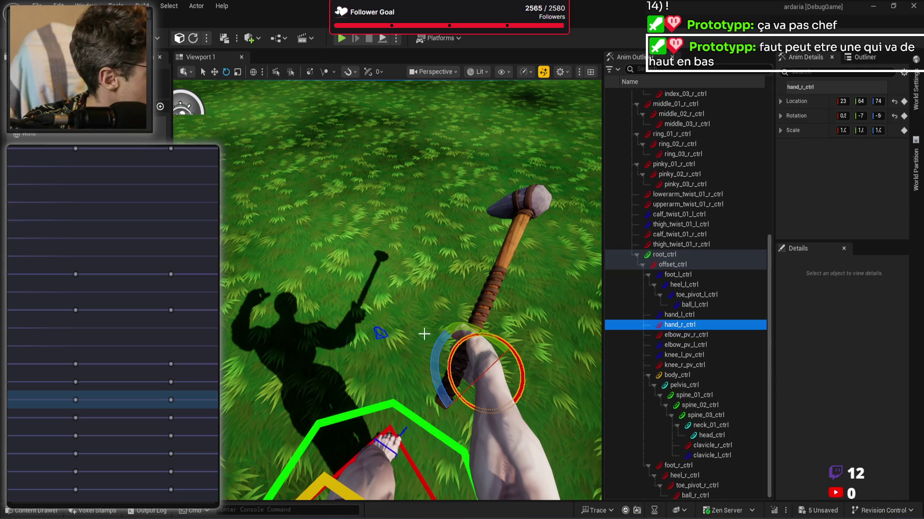
mouse_move(441, 339)
left_mouse_down()
mouse_move(503, 361)
mouse_move(444, 327)
left_mouse_up()
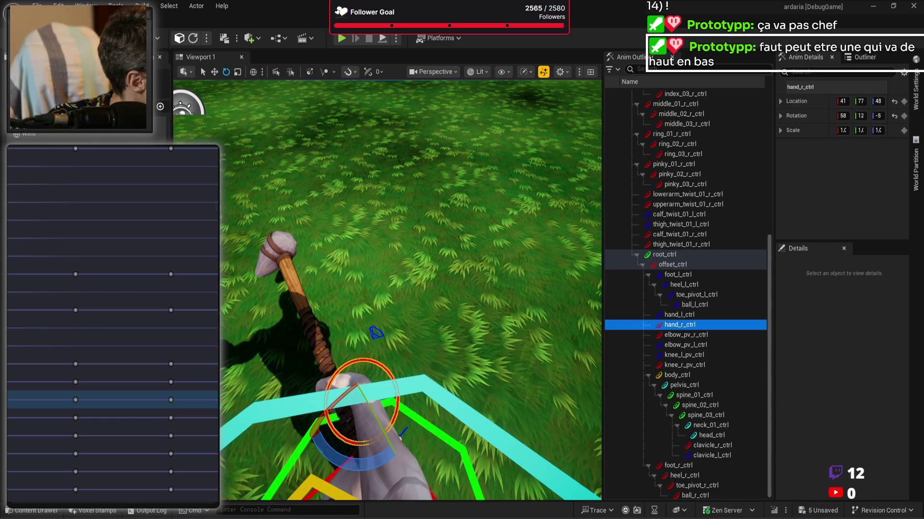
left_click_drag(380, 420, 365, 409)
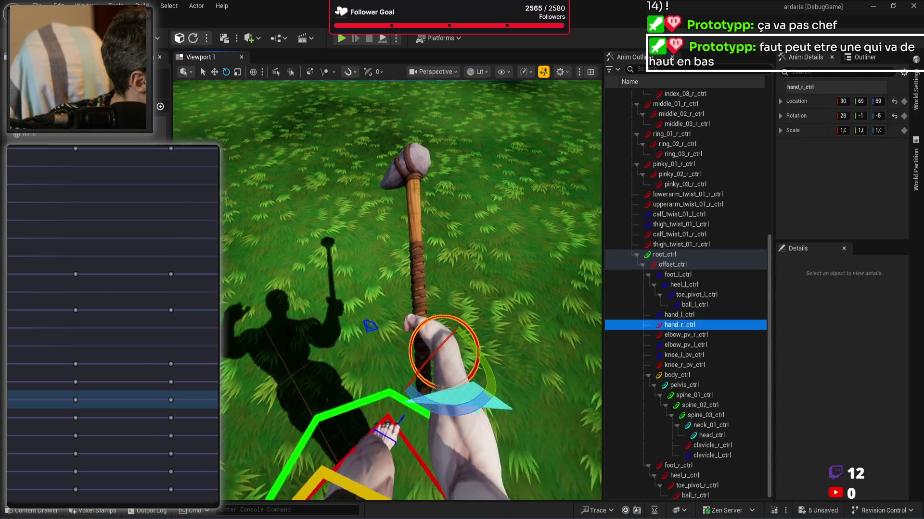
left_click(471, 336)
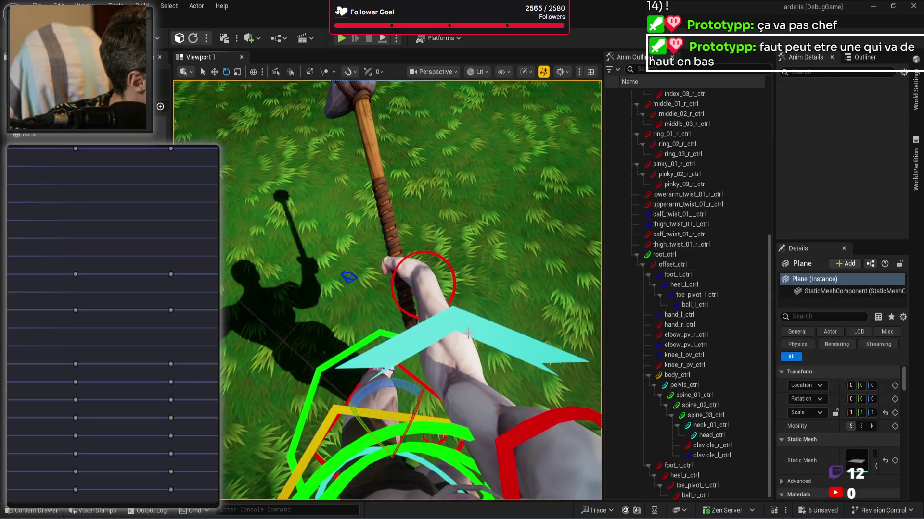
Step: Reselect hand_r_ctrl and move it with the translate gizmo, comparing poses across frames
left_click(453, 281)
mouse_move(454, 281)
left_mouse_down()
mouse_move(414, 209)
mouse_move(421, 299)
mouse_move(432, 229)
left_mouse_up()
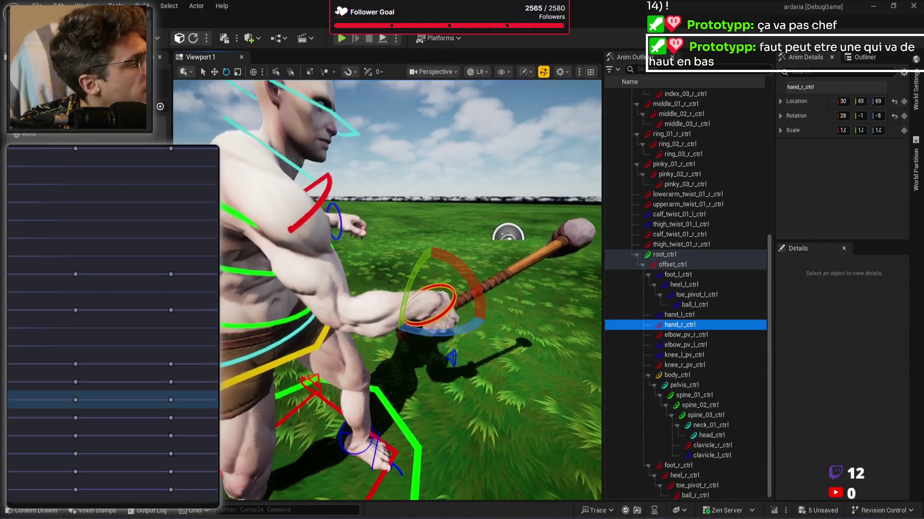
key("w")
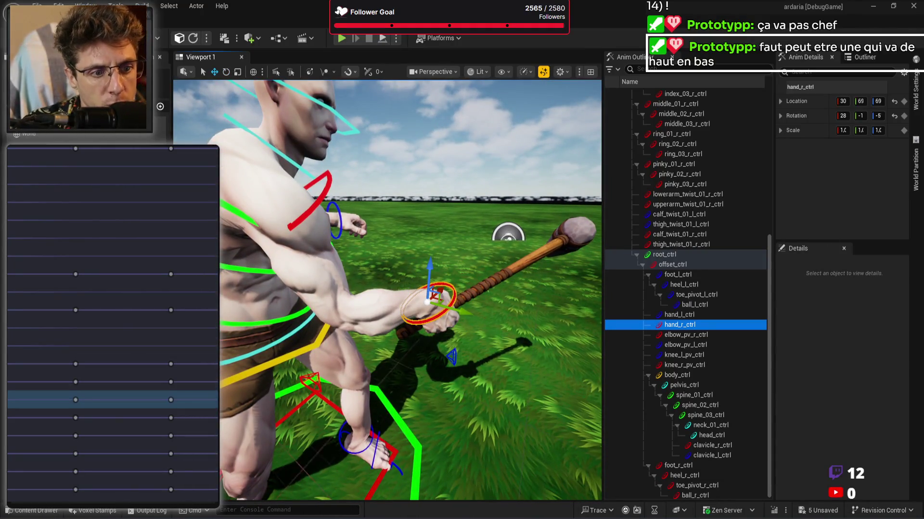
key("ctrl+z")
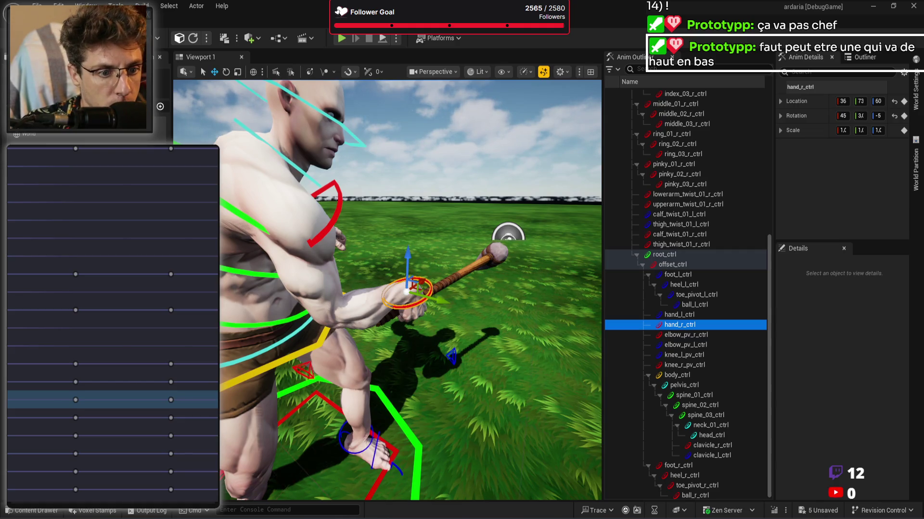
key("ctrl+z")
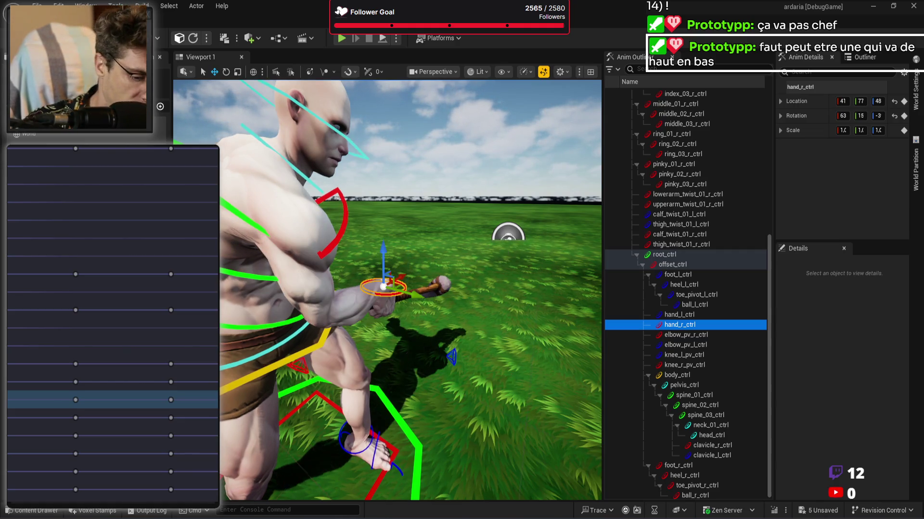
key("ctrl+y")
key("ctrl+z")
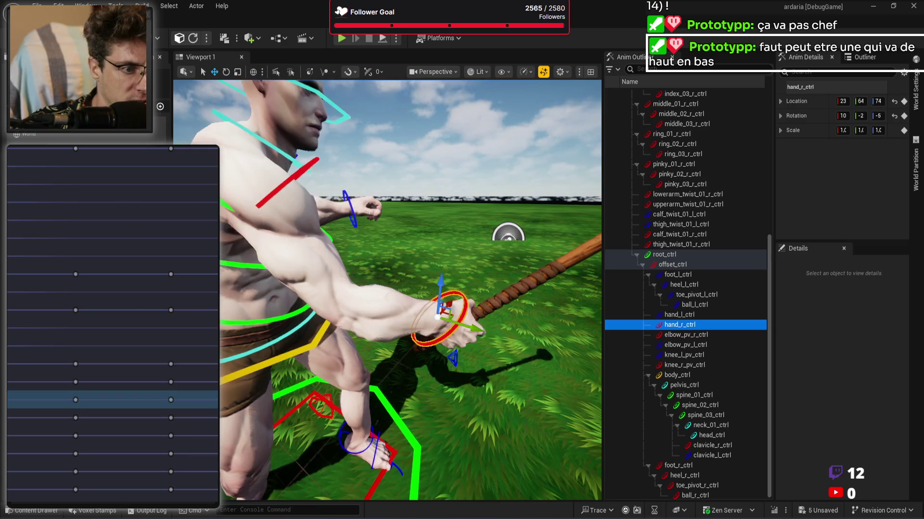
left_click_drag(470, 277, 519, 282)
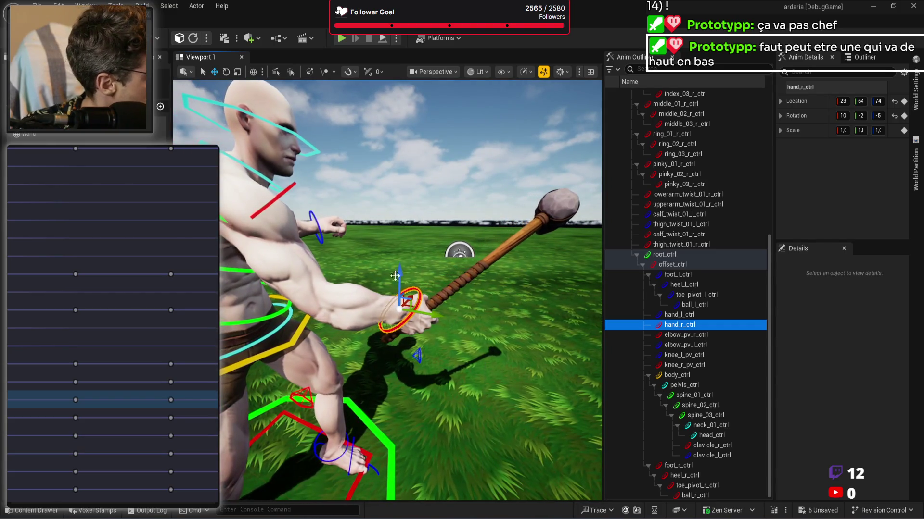
left_click_drag(396, 275, 405, 287)
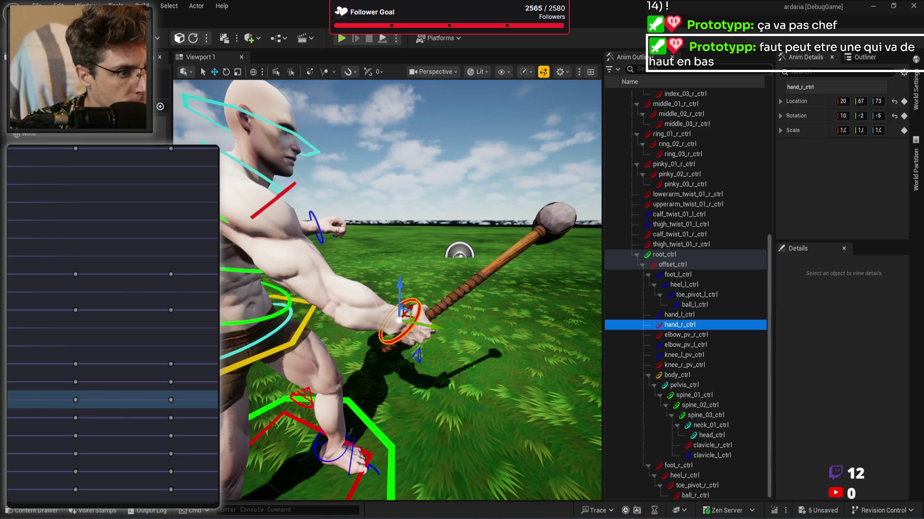
Step: Rotate hand_r_ctrl to 67, 22, -2 so the pickaxe angles down, then play
key("Right")
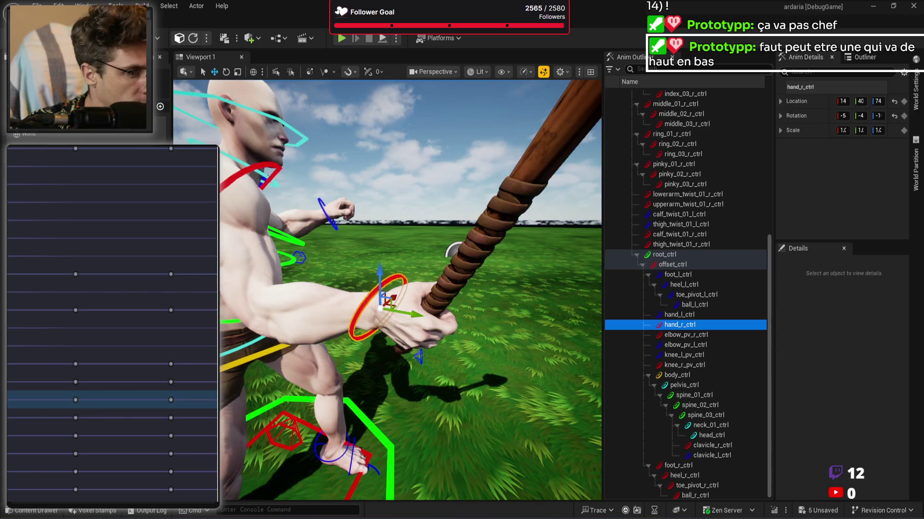
key("Right")
key("Left")
key("Left")
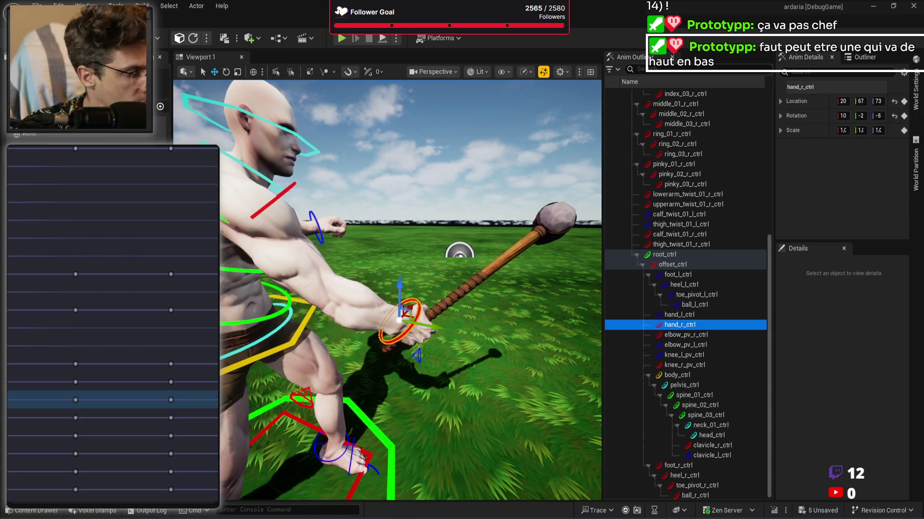
key("Right")
key("Right")
key("Left")
key("Right")
key("Left")
key("Left")
key("Left")
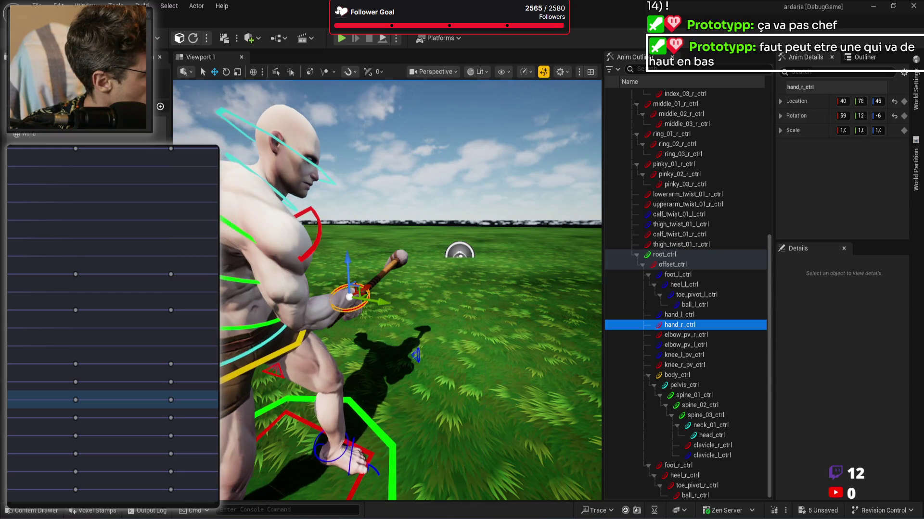
key("Right")
key("Left")
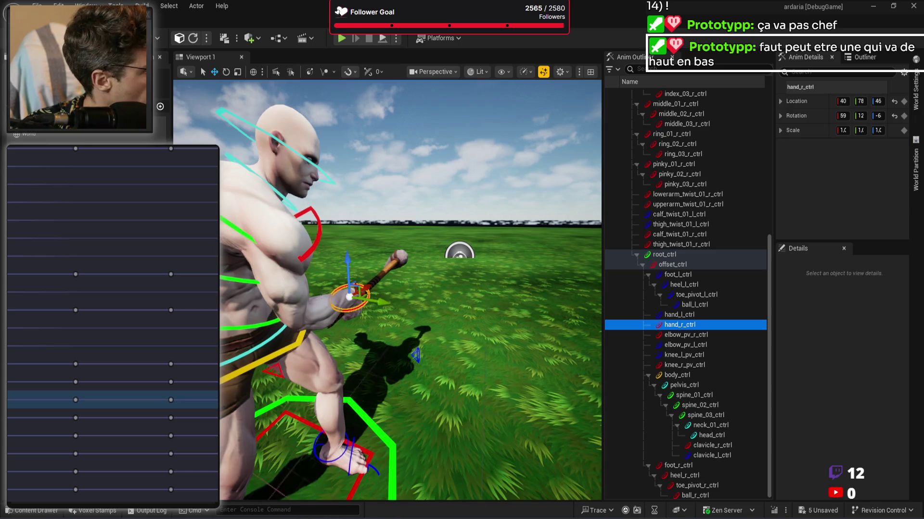
mouse_move(445, 222)
left_mouse_down()
mouse_move(469, 313)
mouse_move(445, 222)
mouse_move(427, 231)
mouse_move(431, 253)
left_mouse_up()
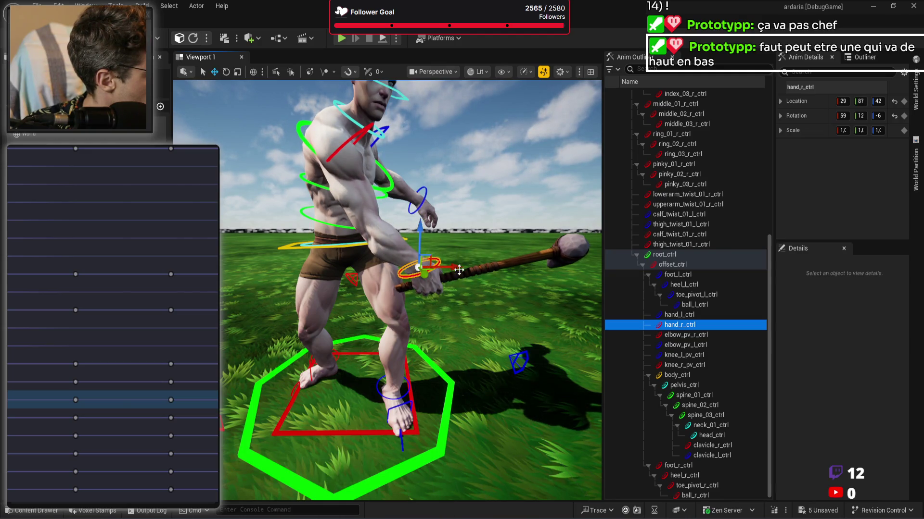
left_click_drag(410, 215, 425, 251)
left_click_drag(411, 215, 411, 215)
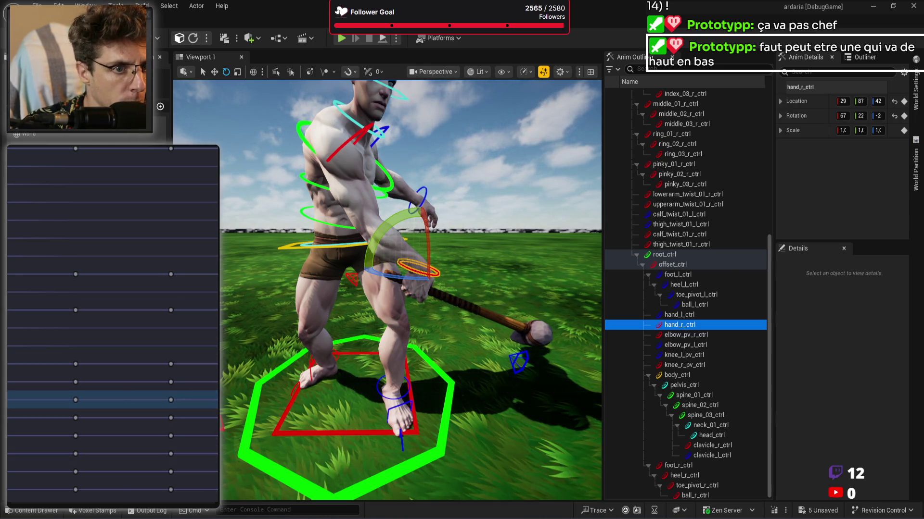
key("space")
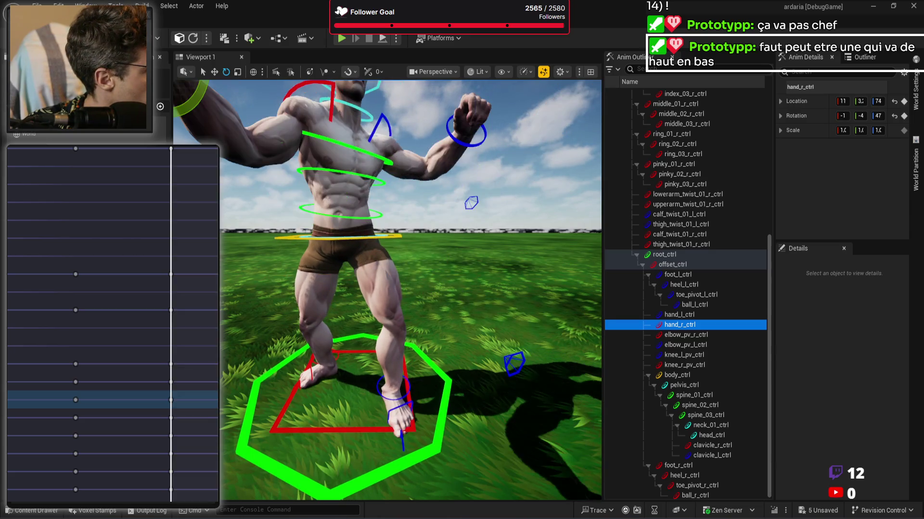
Step: Reselect hand_r_ctrl in the raised pose and move the right hand left
scroll(663, 296, "up", 2)
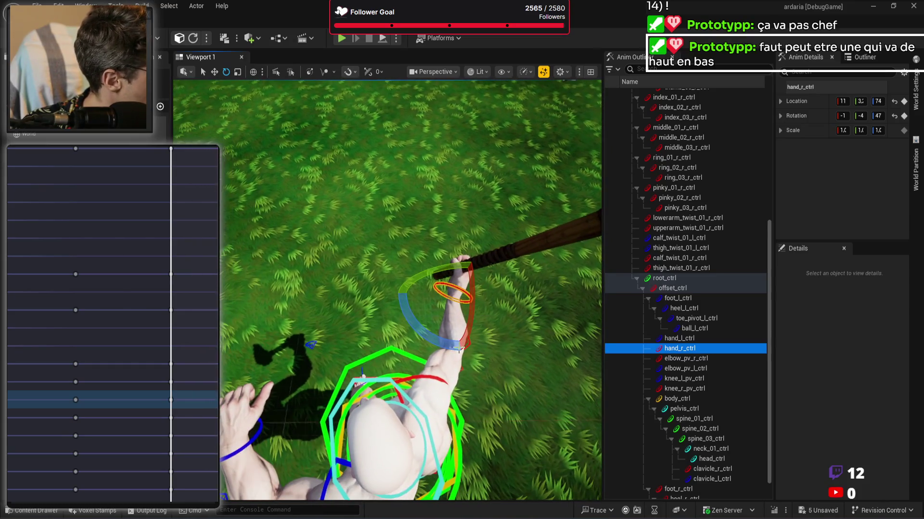
left_click(395, 426)
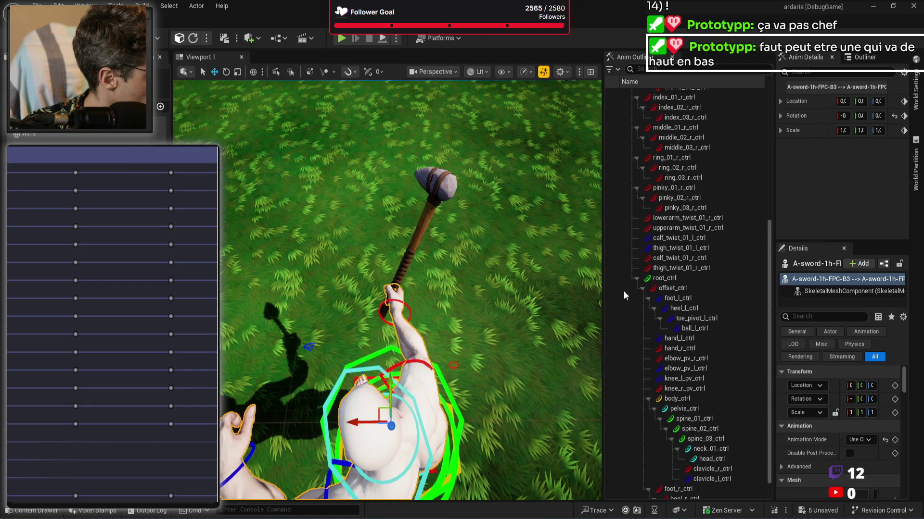
left_click(402, 306)
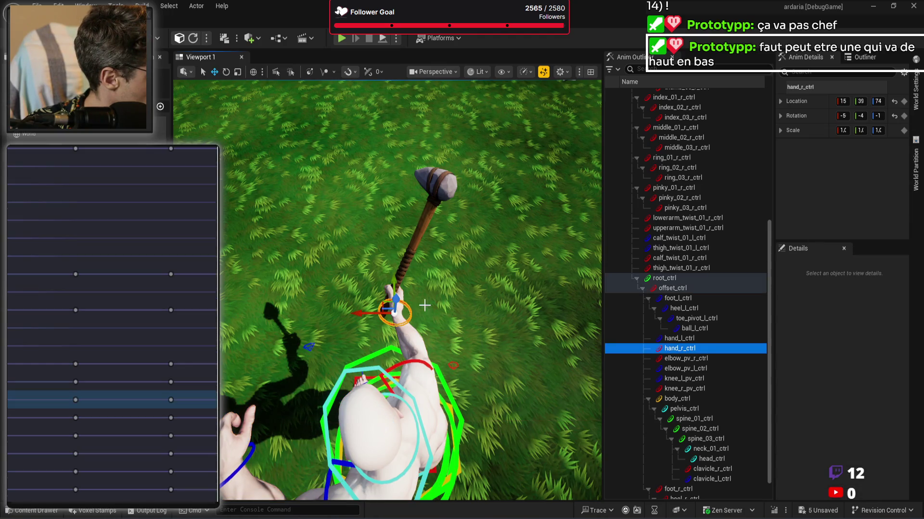
left_click_drag(472, 293, 472, 293)
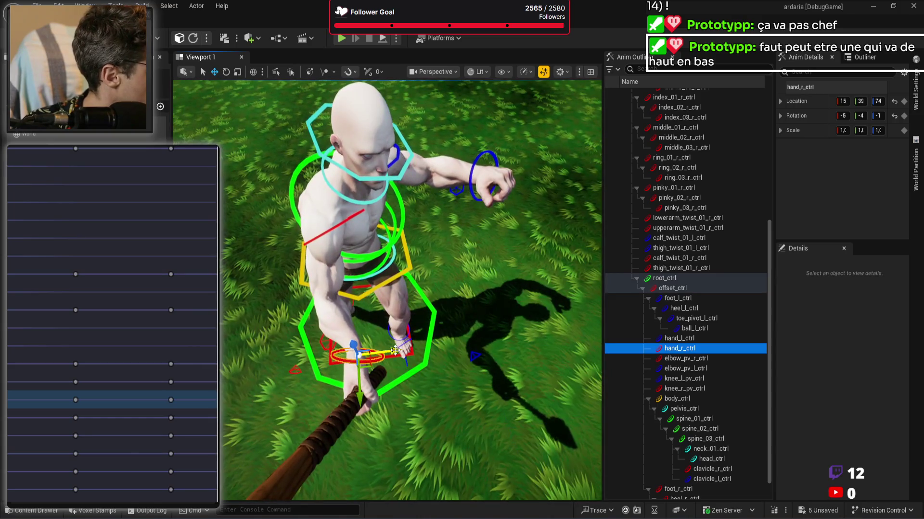
left_click_drag(394, 350, 368, 350)
left_click_drag(387, 290, 387, 290)
left_click_drag(402, 423, 403, 423)
Step: Rotate hand_r_ctrl to -1, -4, 47 so the pickaxe stands upright, then check the swing
key("e")
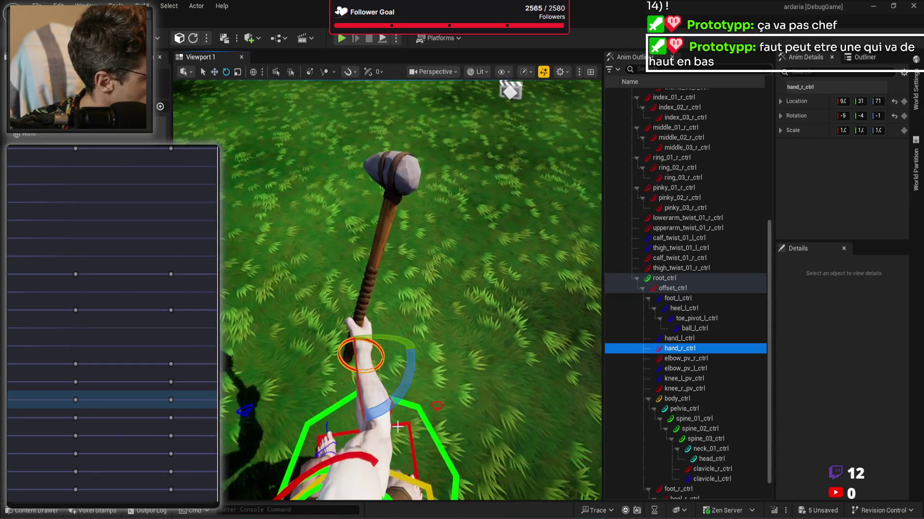
left_click_drag(397, 370, 337, 343)
left_click_drag(392, 340, 382, 340)
left_click_drag(361, 384, 308, 393)
left_click_drag(388, 339, 371, 340)
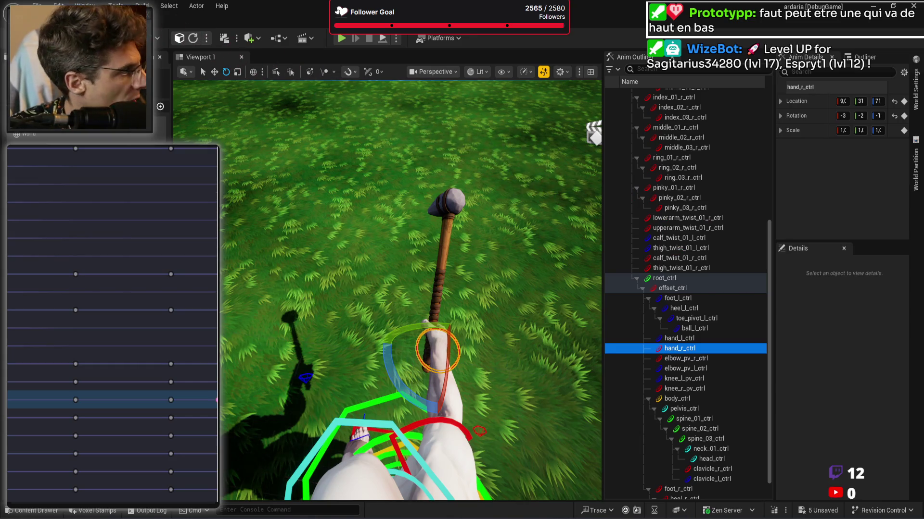
key("ctrl+z")
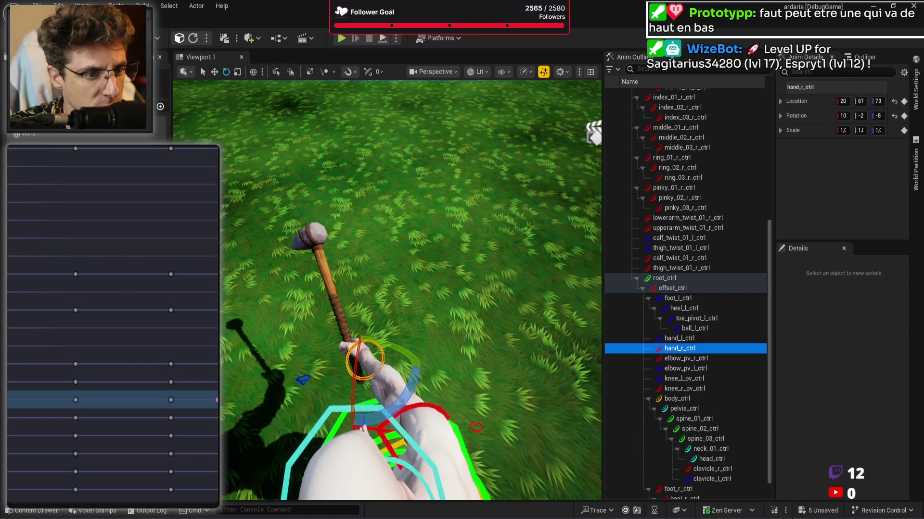
key("ctrl+z")
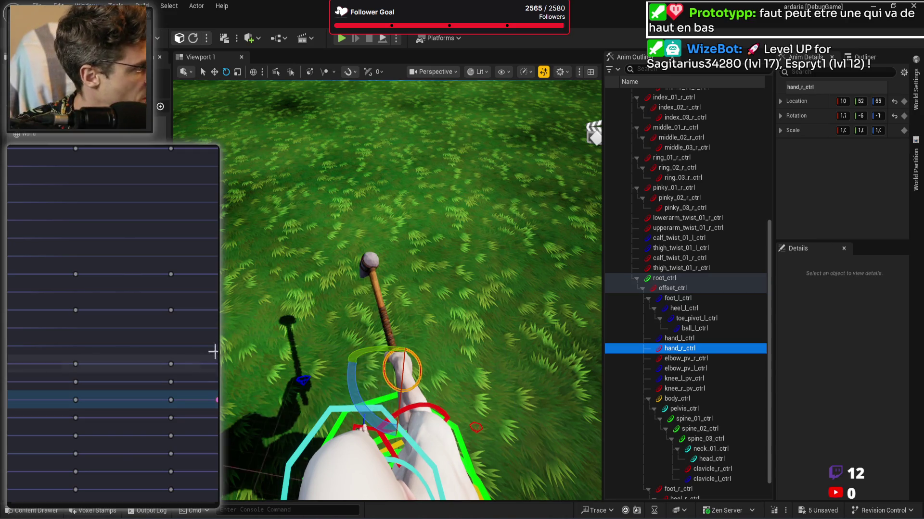
key("ctrl+z")
key("ctrl+z")
key("ctrl+z")
key("ctrl+z")
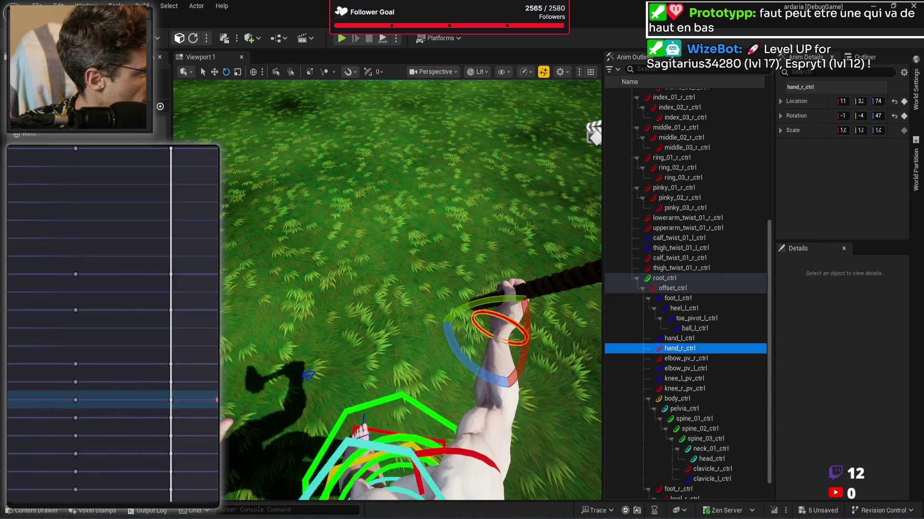
key("ctrl+z")
key("ctrl+z")
key("ctrl+z")
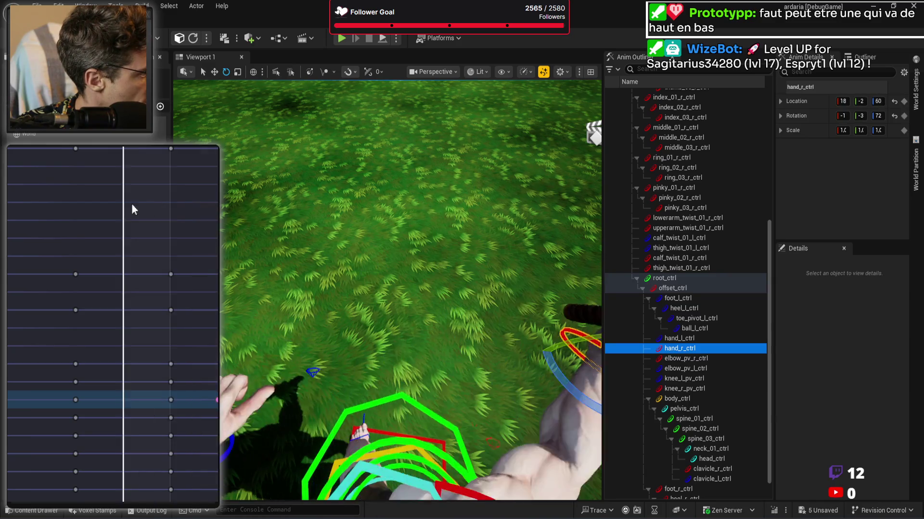
Step: Step between the two keyed poses to compare the raised-hand frame with the swing
key("ctrl+y")
key("ctrl+y")
key("ctrl+y")
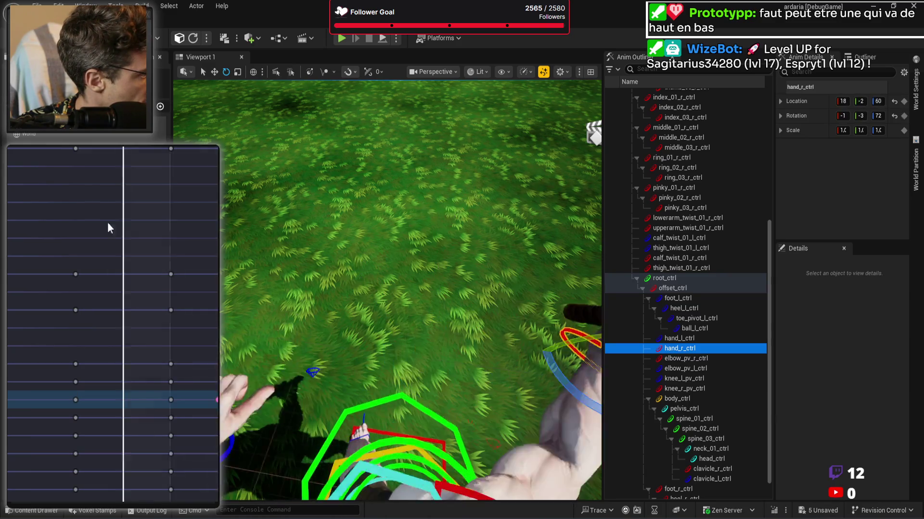
key("ctrl+z")
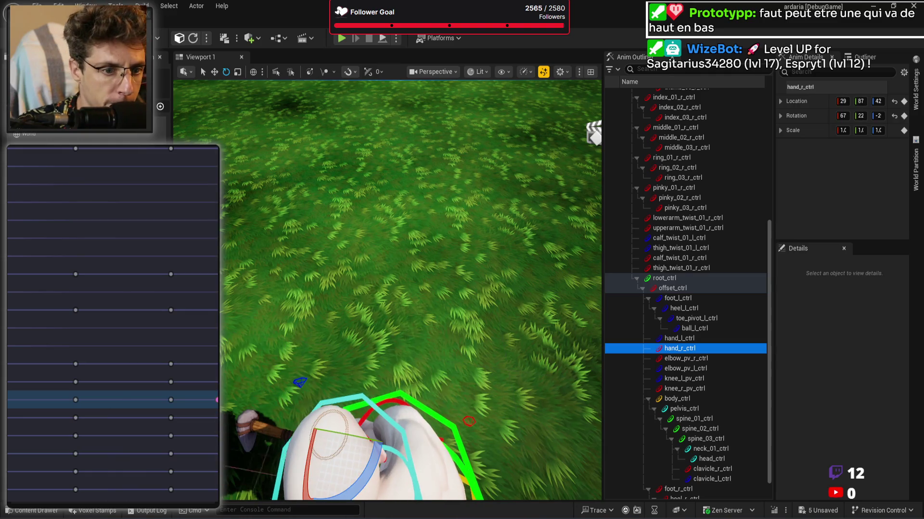
key("f")
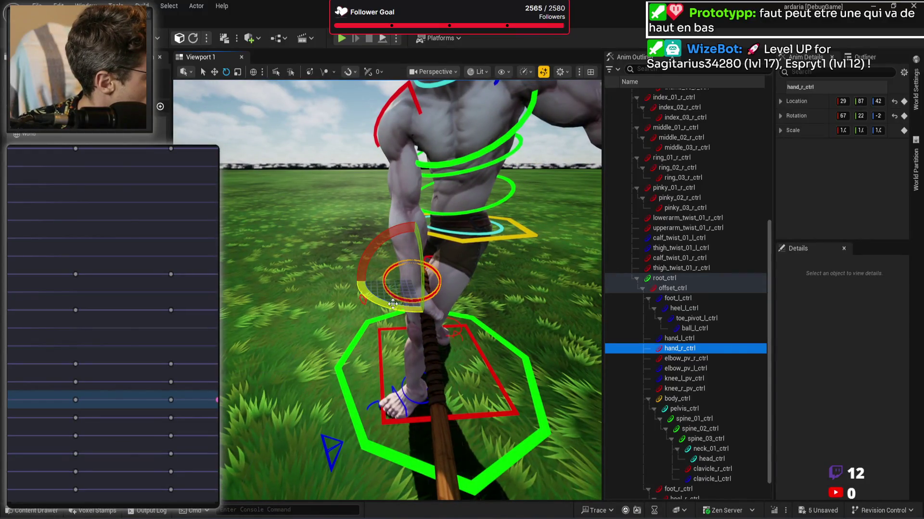
left_click_drag(461, 337, 464, 361)
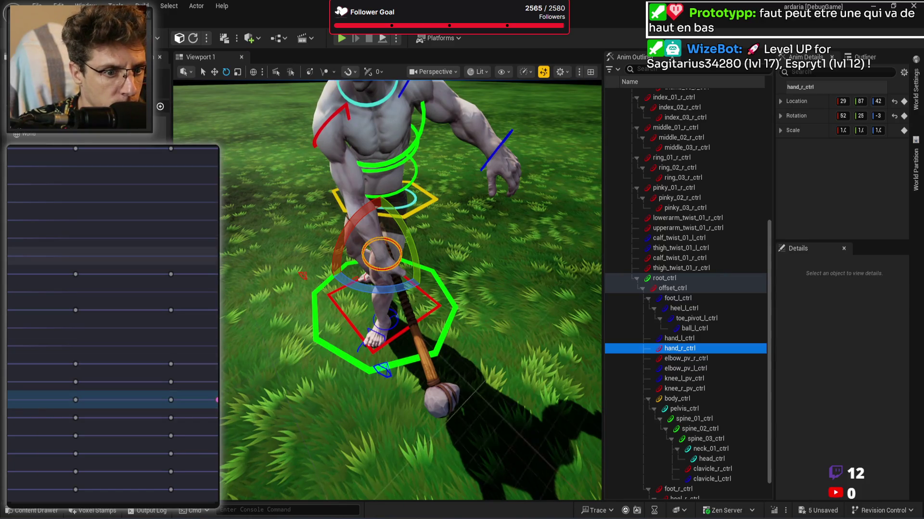
key("ctrl+z")
key("ctrl+z")
key("ctrl+y")
key("ctrl+z")
key("ctrl+z")
key("ctrl+y")
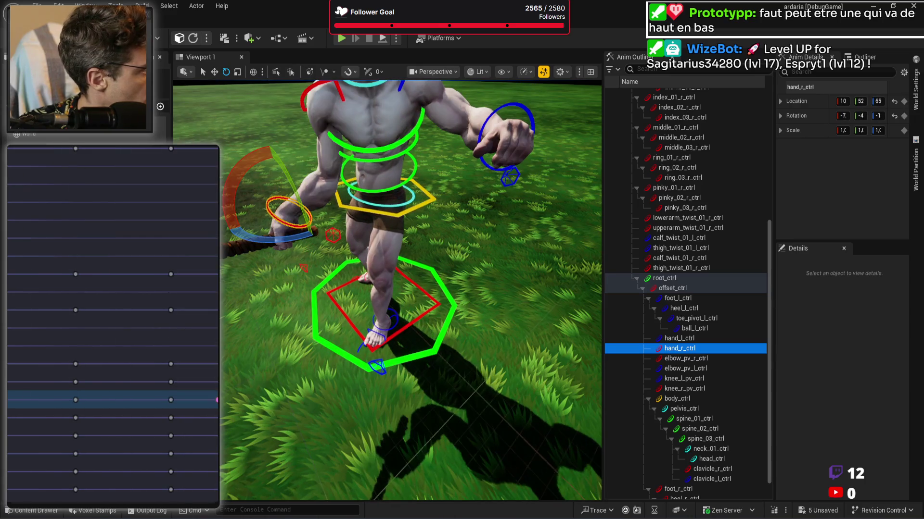
key("ctrl+z")
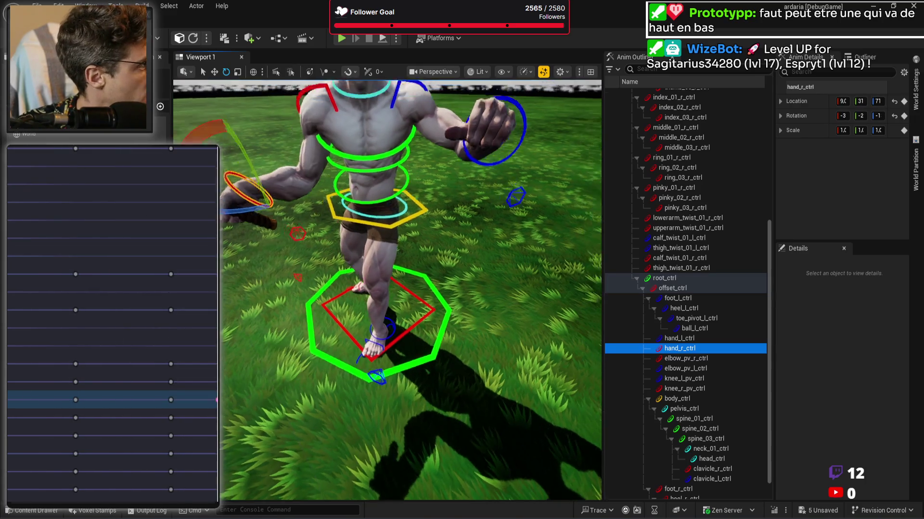
Step: Lower the raised right hand and pickaxe, then loop the two-key animation
mouse_move(387, 289)
left_mouse_down()
mouse_move(346, 250)
mouse_move(332, 217)
mouse_move(380, 245)
mouse_move(446, 245)
left_mouse_up()
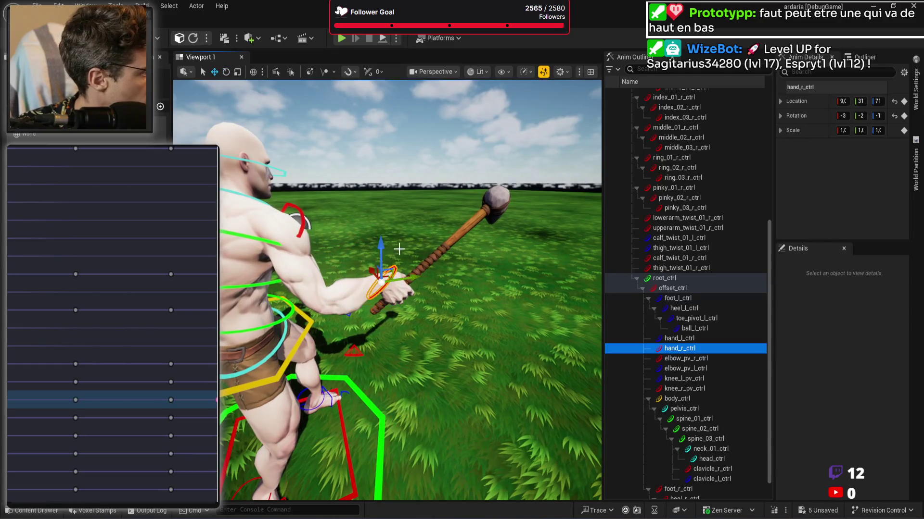
left_click_drag(383, 253, 403, 284)
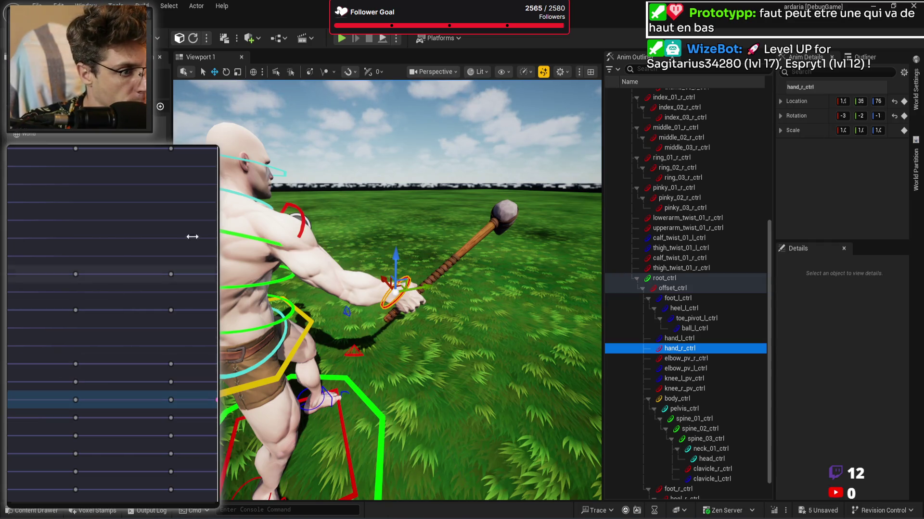
key("space")
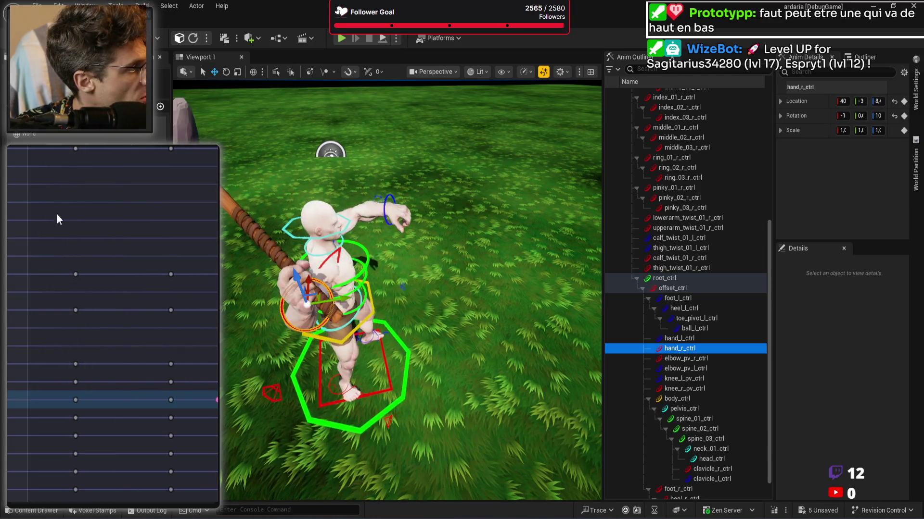
key("f")
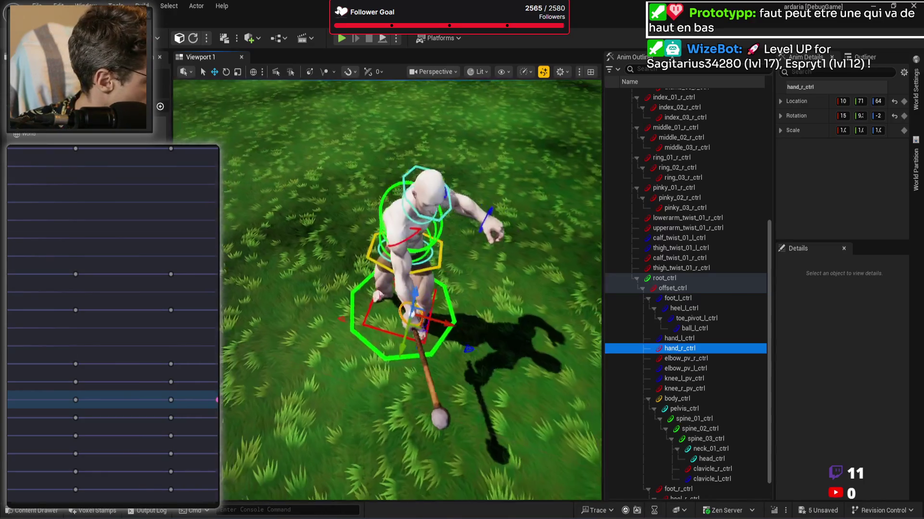
Step: Rotate spine_03_ctrl from 31, -6, 8 to about 12, 6, 9 to turn the chest
mouse_move(387, 289)
left_mouse_down()
mouse_move(387, 231)
mouse_move(388, 250)
mouse_move(365, 279)
left_mouse_up()
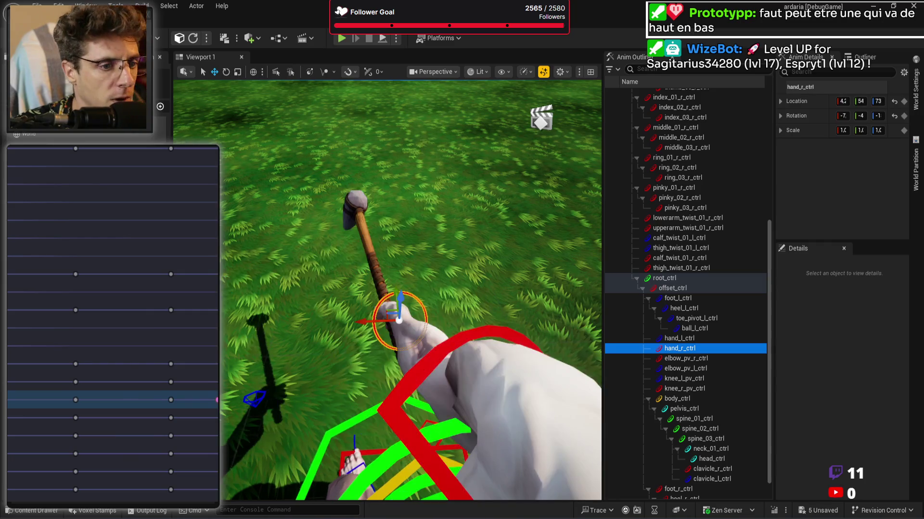
mouse_move(596, 202)
left_mouse_down()
mouse_move(491, 216)
mouse_move(465, 264)
left_mouse_up()
left_click(472, 298)
key("e")
mouse_move(500, 238)
left_mouse_down()
mouse_move(512, 241)
mouse_move(494, 243)
left_mouse_up()
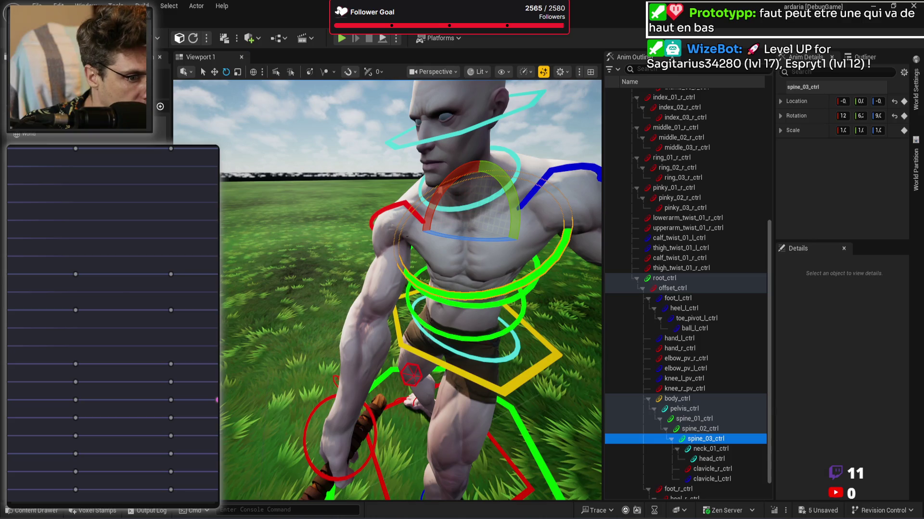
Step: Play back the keyed pickaxe-hold animation before creating the new animation asset
key("space")
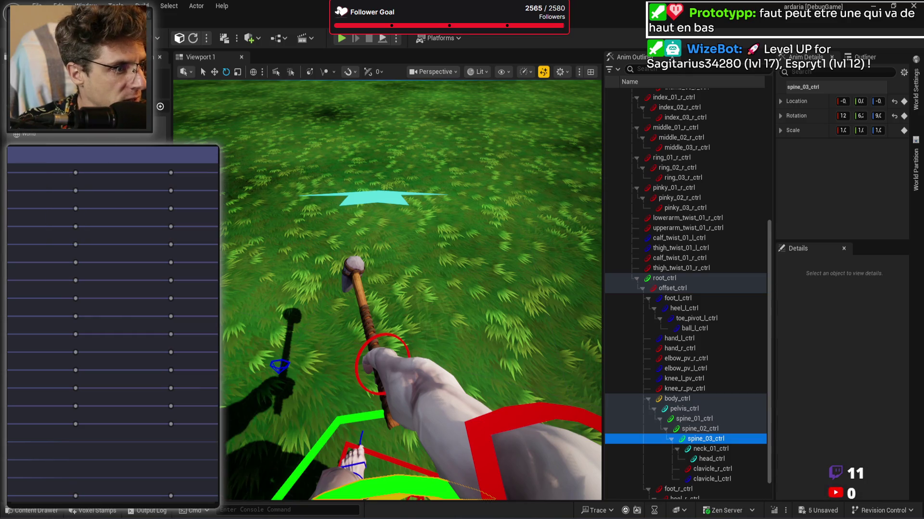
scroll(109, 333, "up", 5)
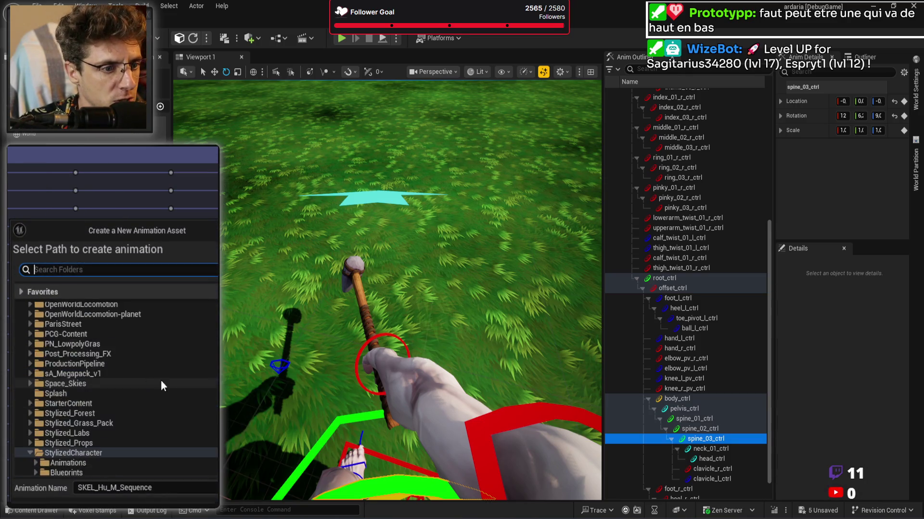
Step: Choose Assets > Animations > Sword > Sword-1h-Light as the destination folder
scroll(157, 380, "up", 5)
double_click(92, 410)
scroll(101, 395, "down", 3)
left_click(94, 380)
double_click(93, 380)
scroll(100, 413, "down", 3)
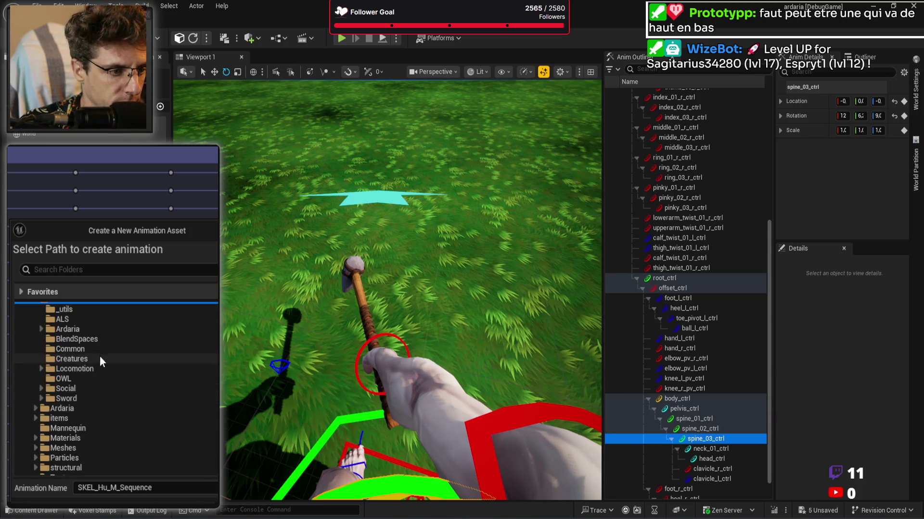
double_click(91, 389)
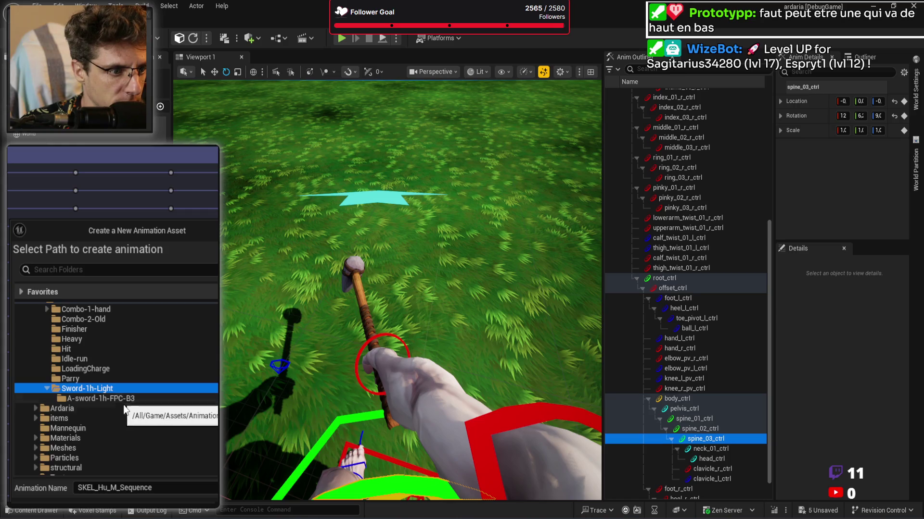
Step: Name the animation A-sword-1h-FPC-D1 and export it with Record in World Space enabled
left_click(164, 491)
type("A")
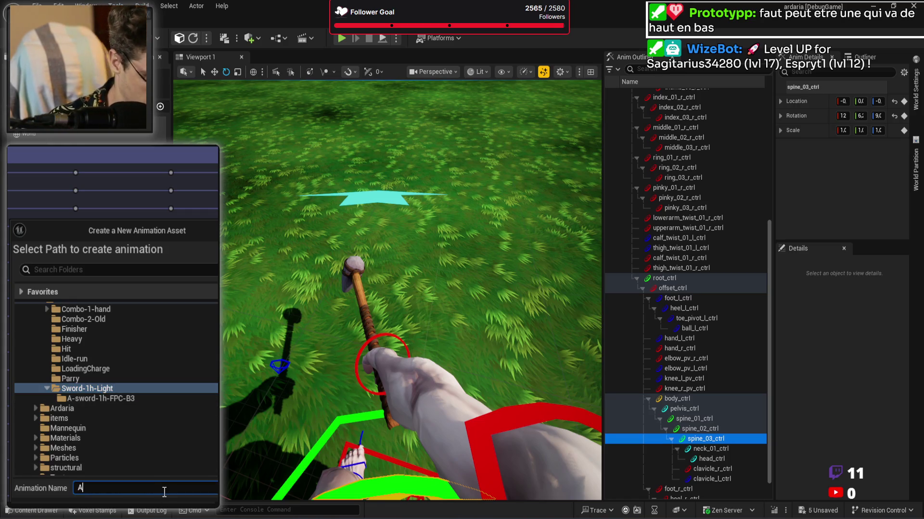
type("-sword-1h-FPC-D1")
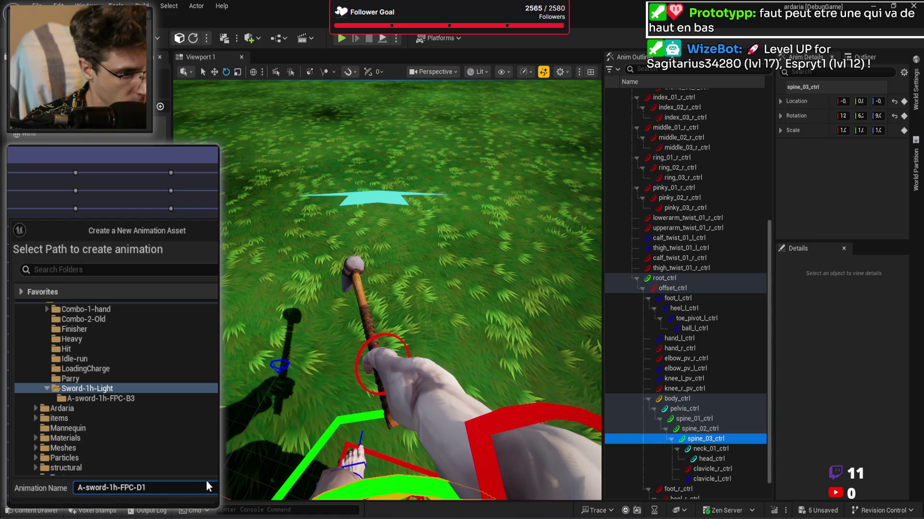
key("Return")
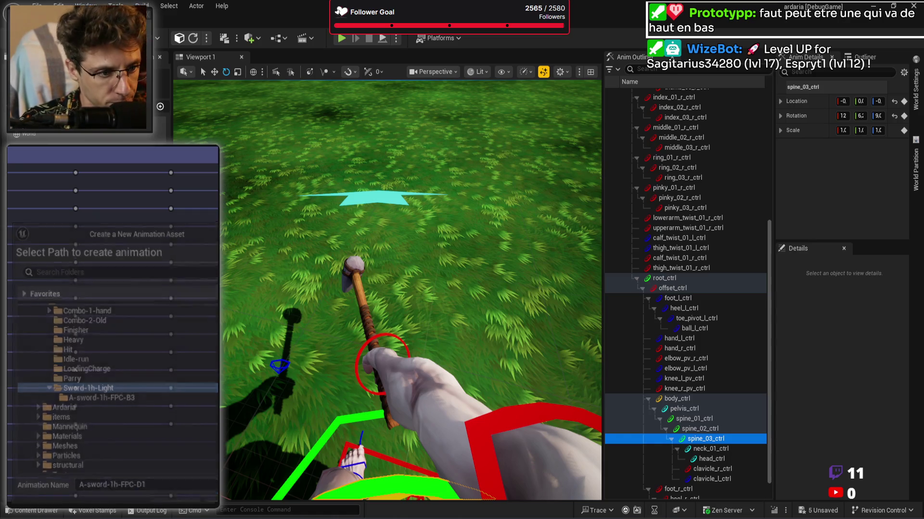
left_click(117, 386)
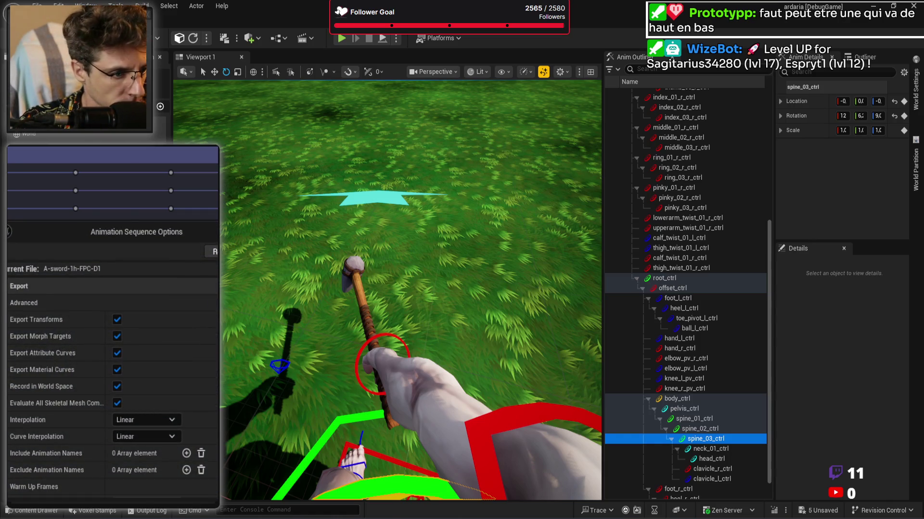
key("Return")
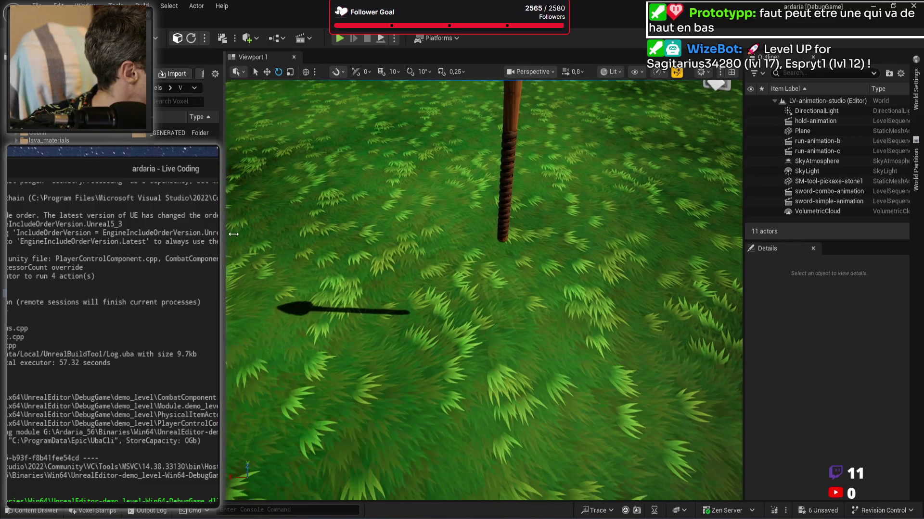
Step: Save the six modified assets and Play In Editor in LVL-Voxel-Planet-B
key("ctrl+shift+s")
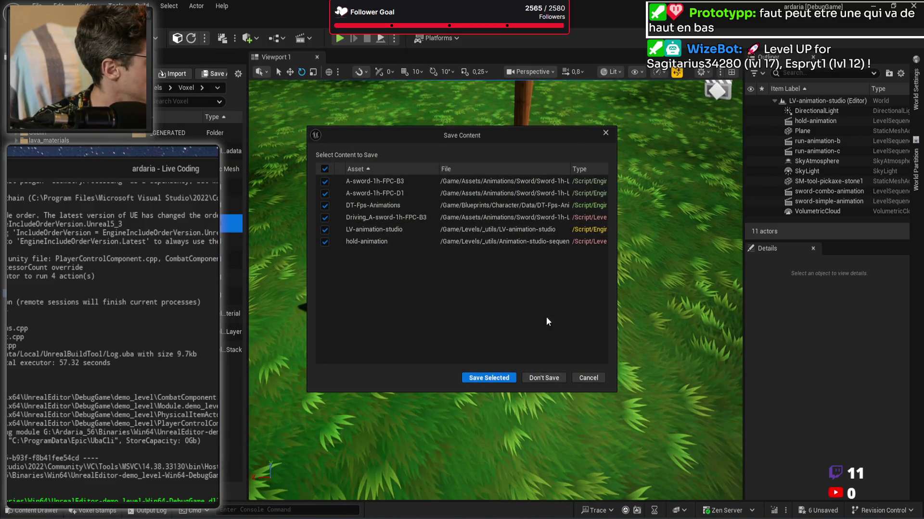
left_click(497, 381)
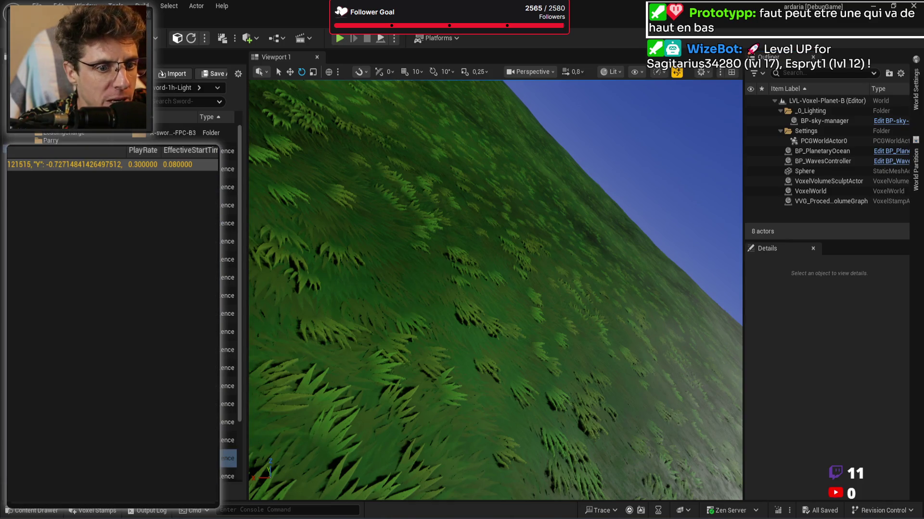
scroll(226, 313, "down", 3)
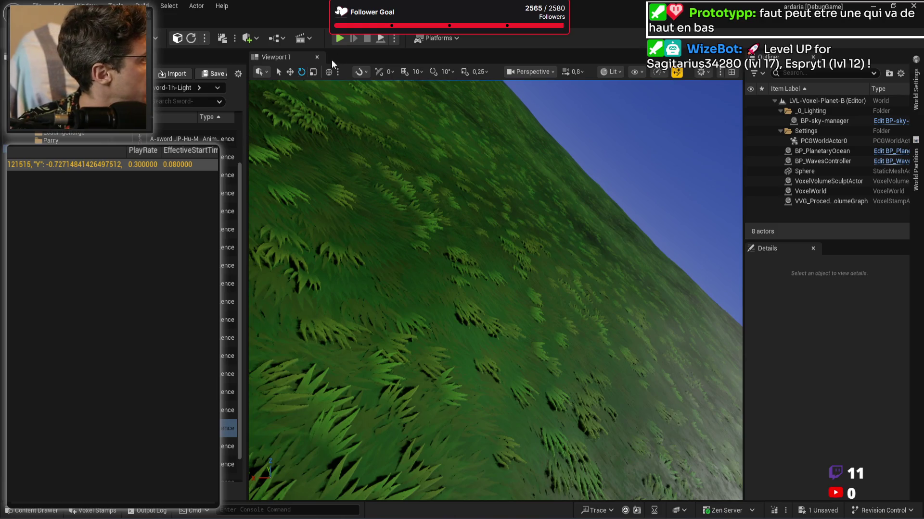
key("alt+p")
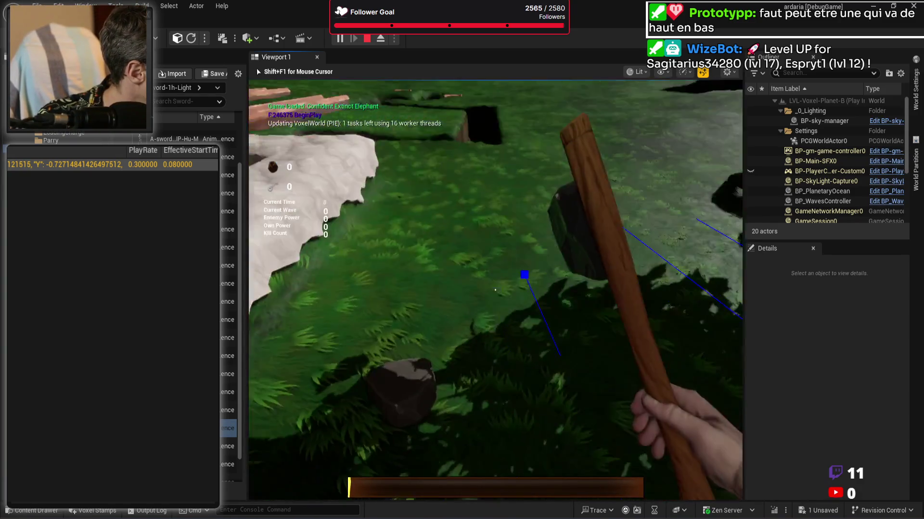
Step: Swing the pickaxe twice into the grass, end play, and deselect the animation data row
left_click(495, 289)
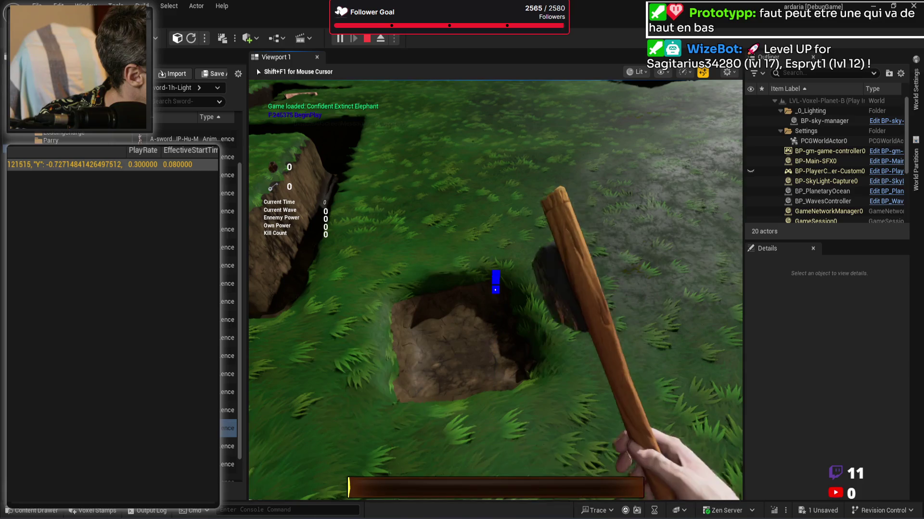
left_click(494, 289)
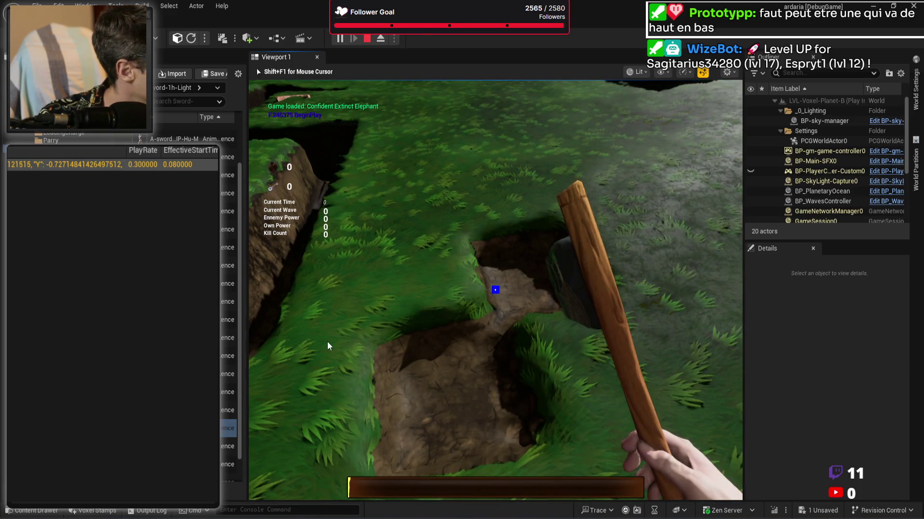
key("Escape")
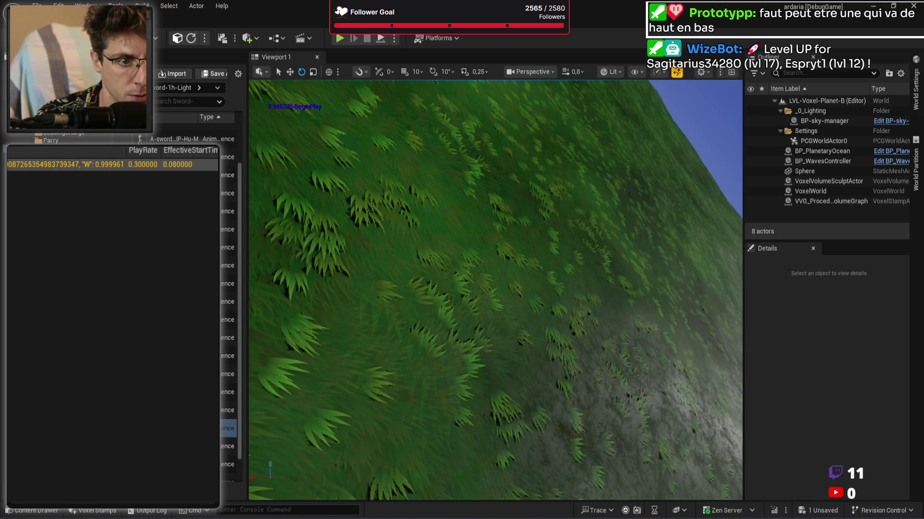
left_click(138, 309)
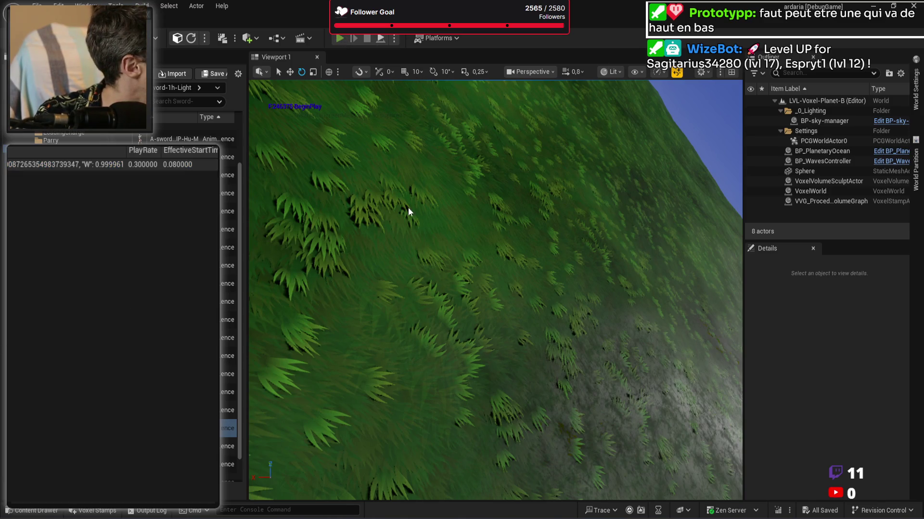
Step: Replay in PIE and dig a deep hole, widening it into a trench
key("alt+p")
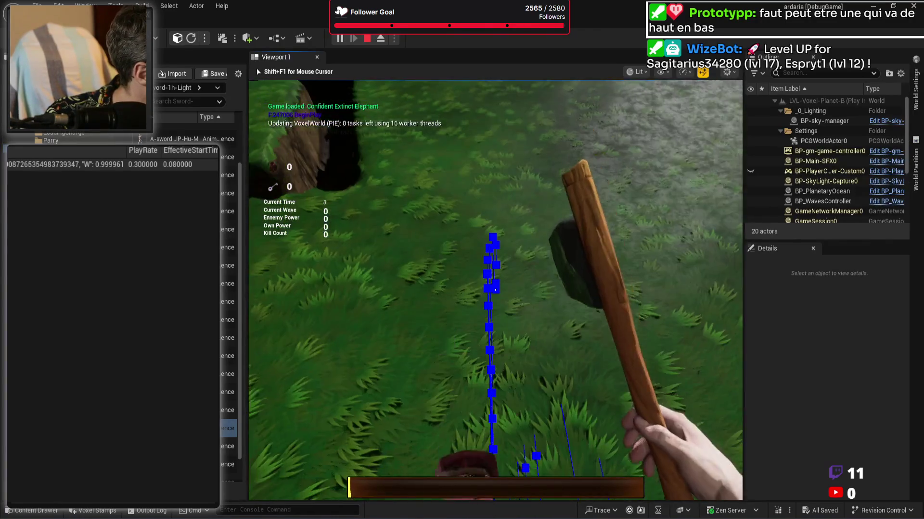
left_click(496, 290)
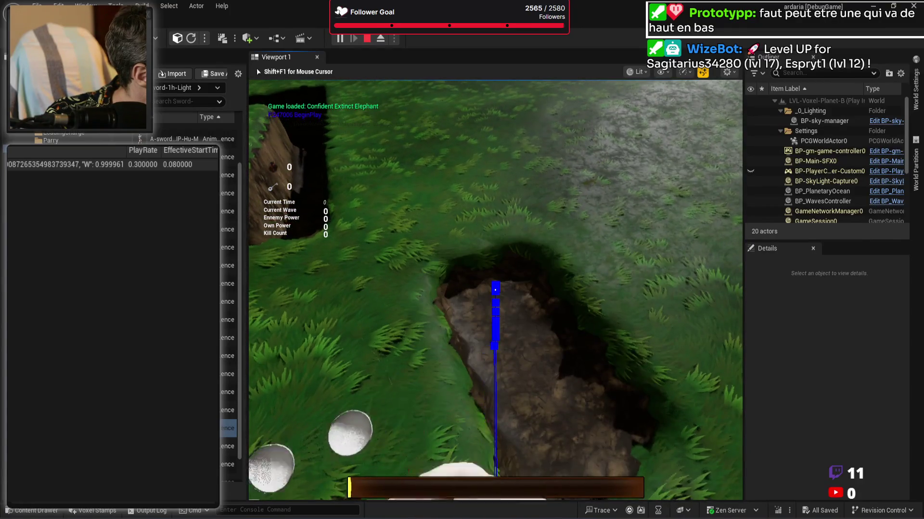
left_click(495, 289)
left_click(495, 290)
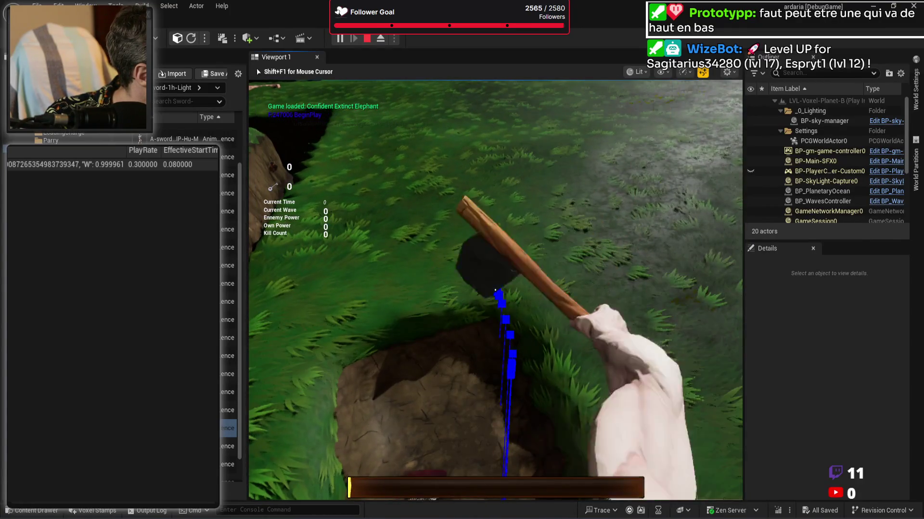
left_click(496, 290)
left_click(495, 290)
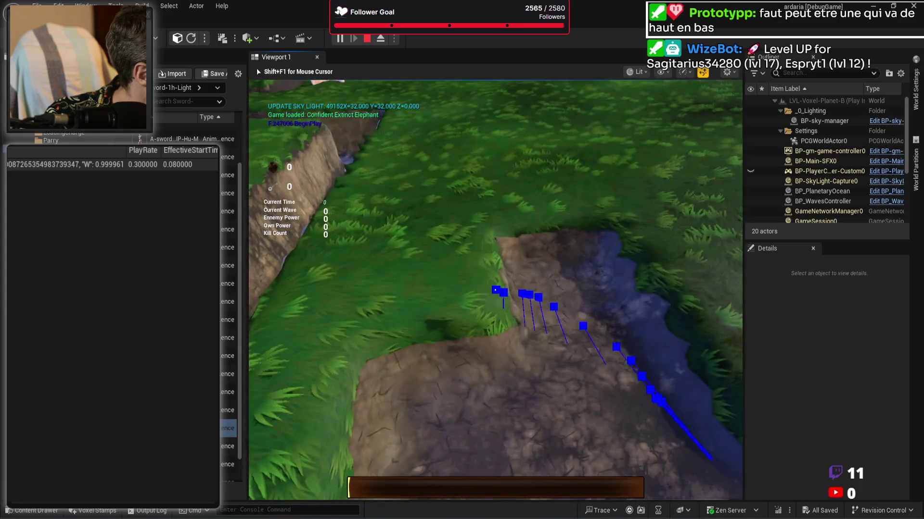
left_click(495, 290)
left_click(495, 289)
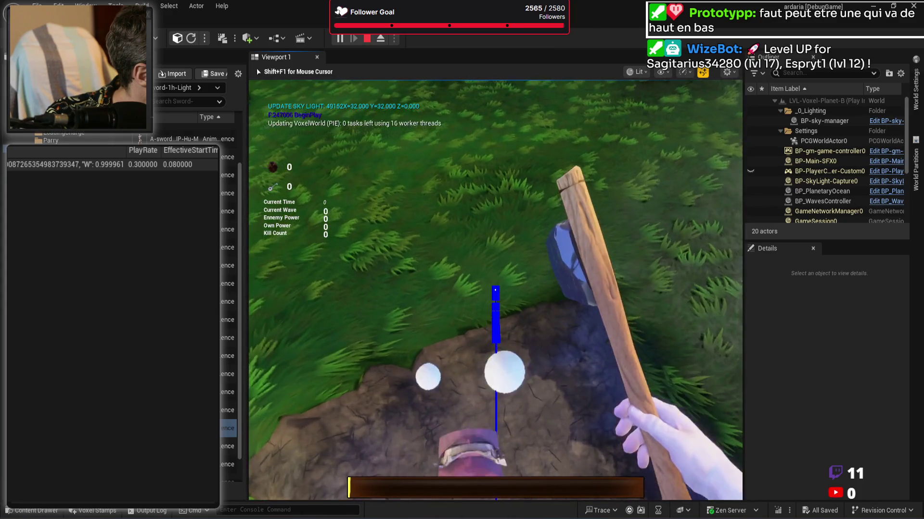
left_click(496, 289)
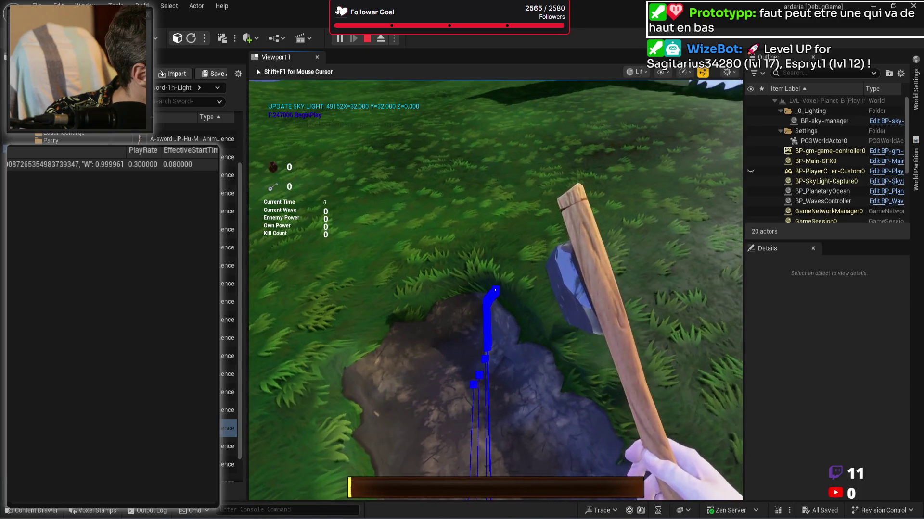
left_click(496, 290)
left_click(495, 290)
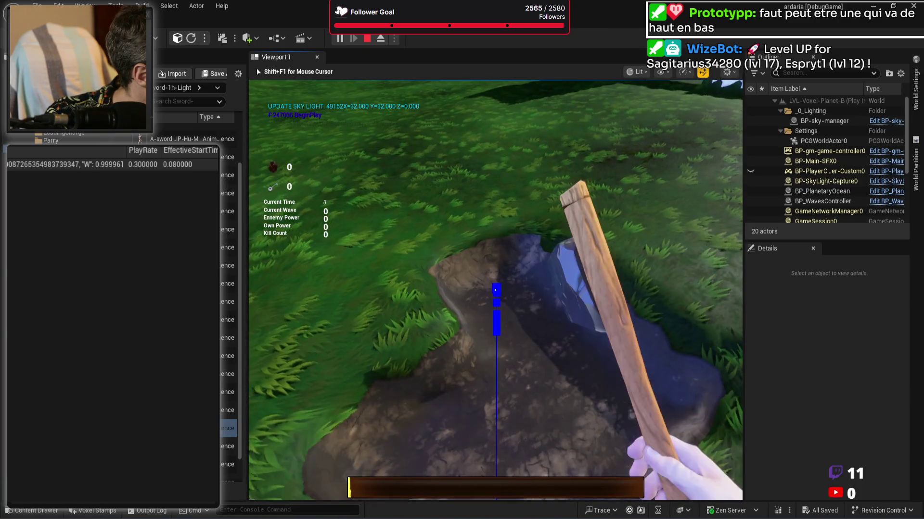
Step: Dig a second hole in fresh terrain, stop play, and reselect the animation data row
left_click(496, 289)
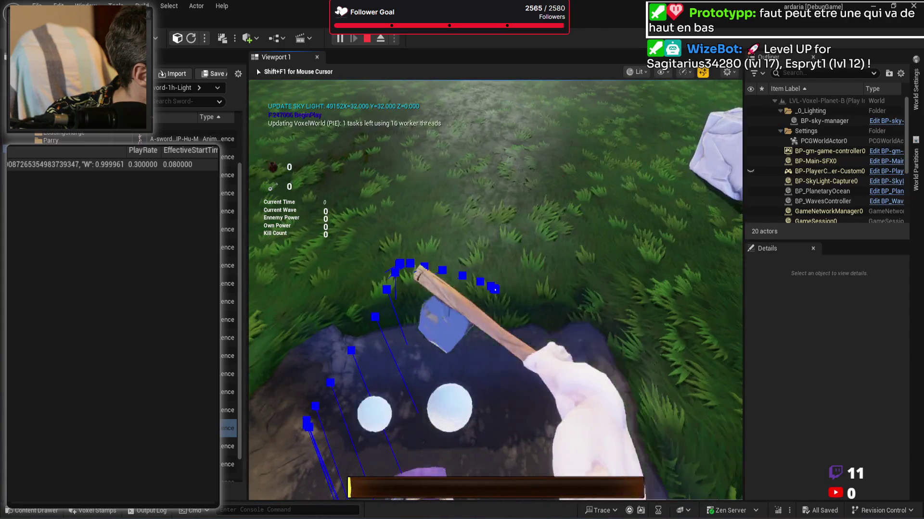
left_click(495, 290)
left_click(495, 290)
left_click(495, 289)
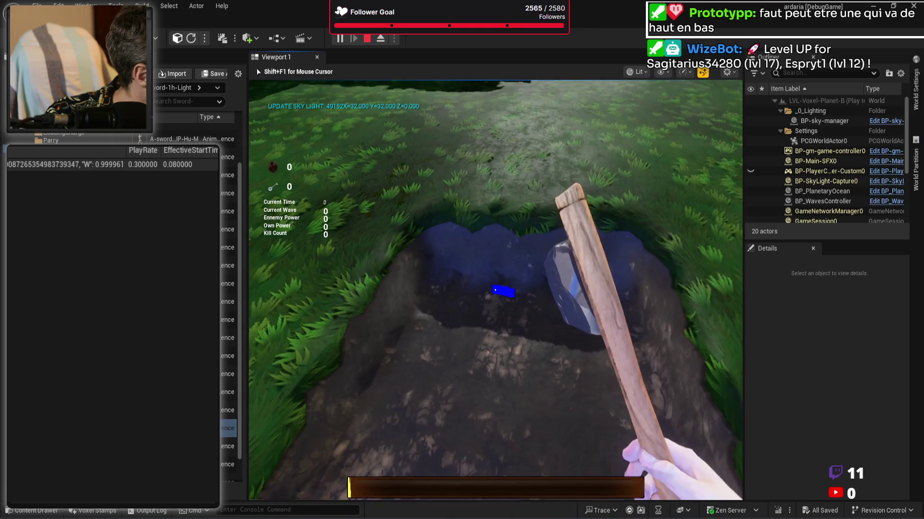
left_click(495, 290)
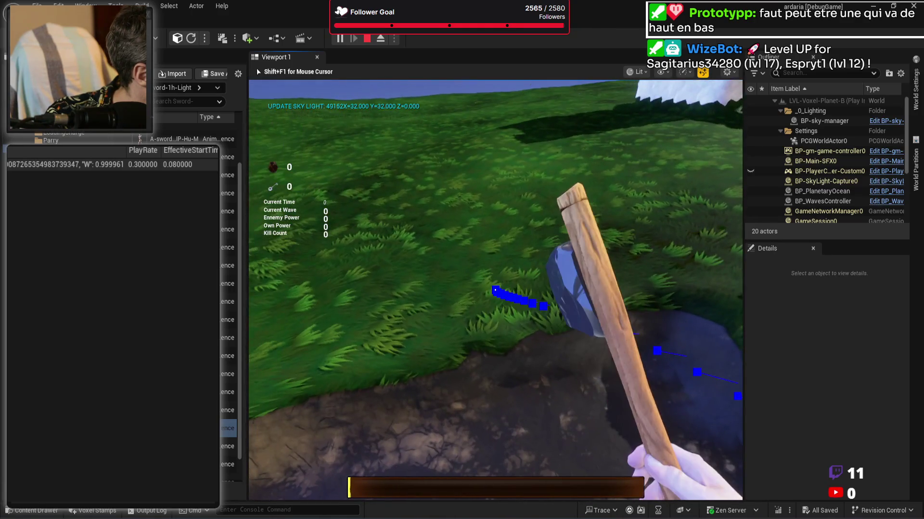
key("Escape")
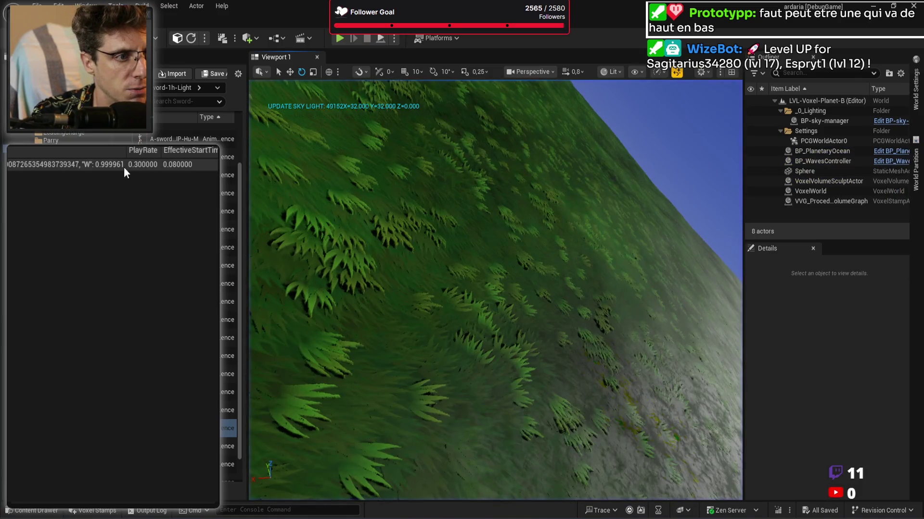
left_click(124, 167)
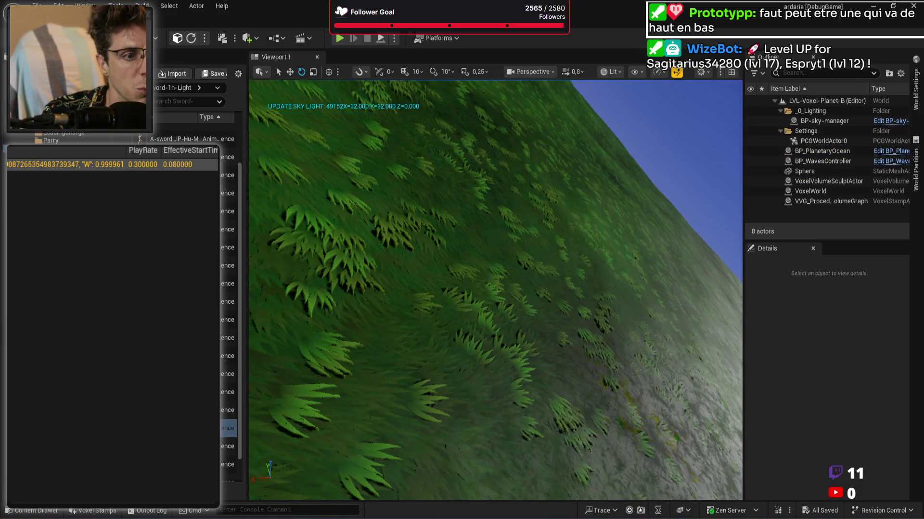
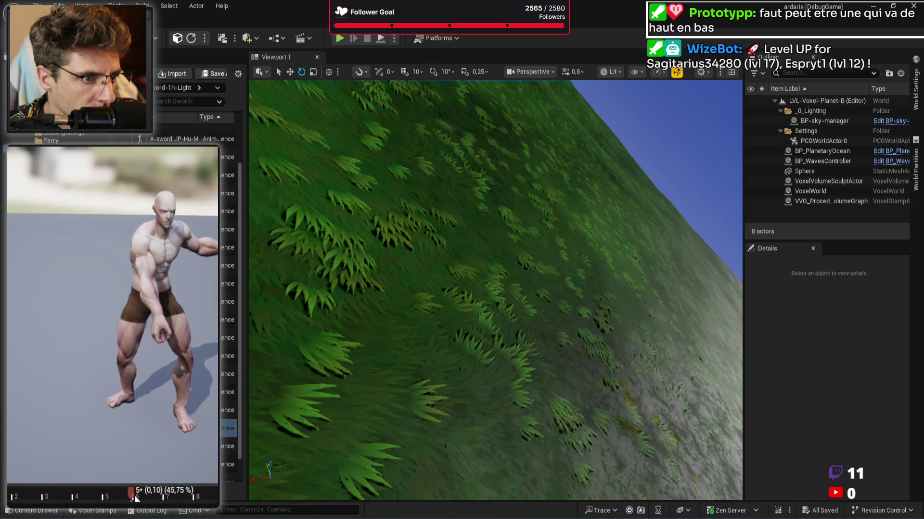
Step: Scrub the sword animation preview to a later frame and start a Play In Editor test
left_click_drag(53, 495, 140, 486)
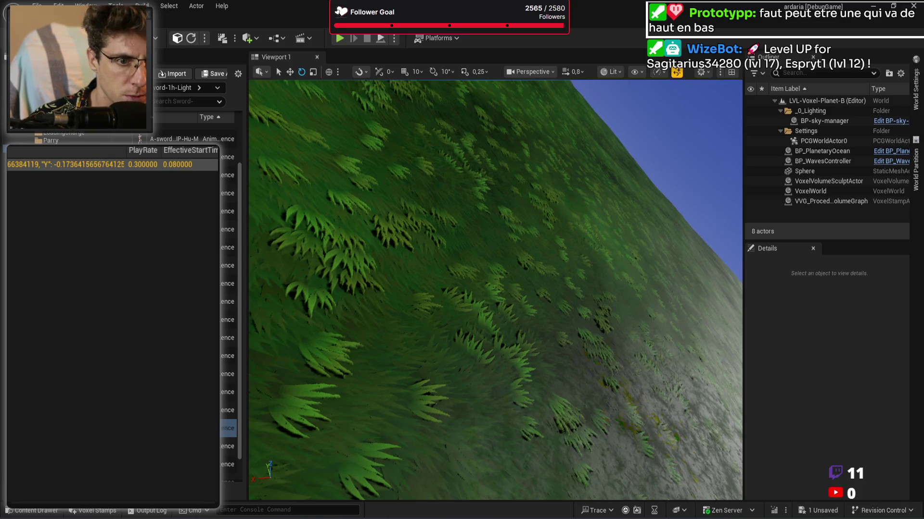
left_click(345, 38)
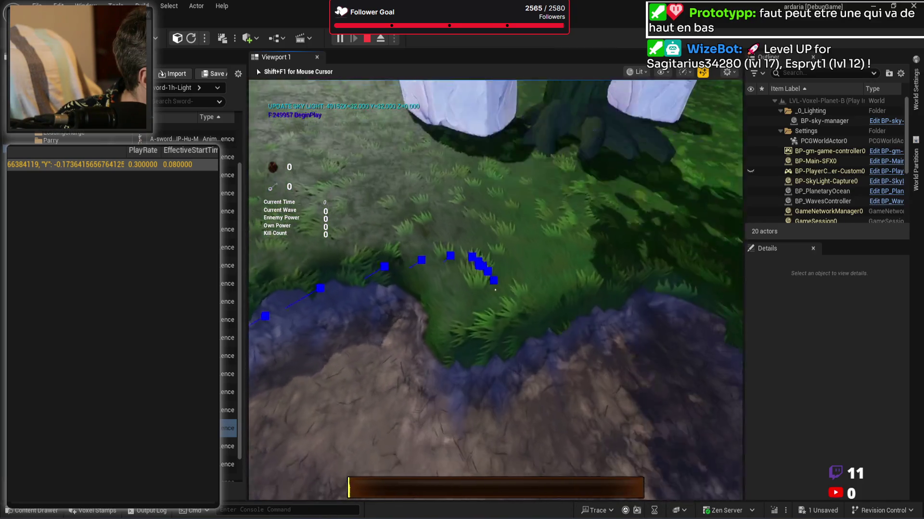
Step: Stop the play test, save all changes, then run and stop a second play test
key("Escape")
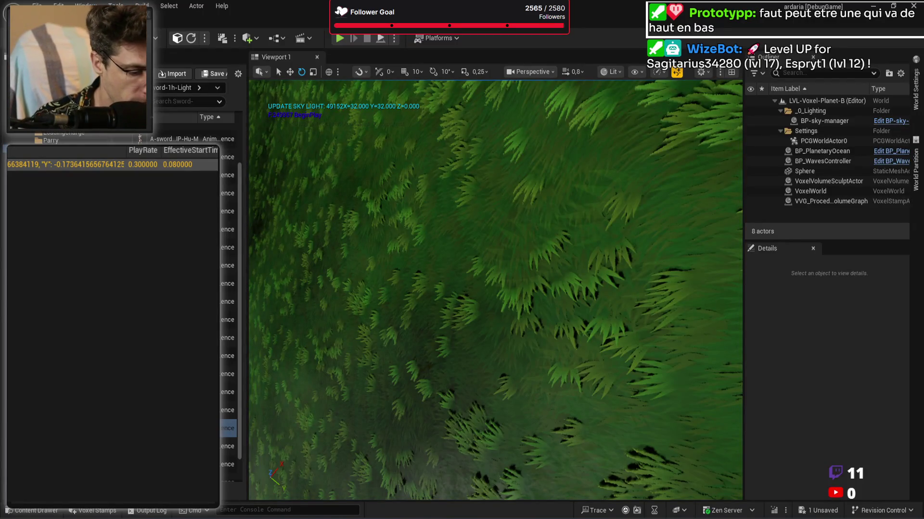
key("ctrl+s")
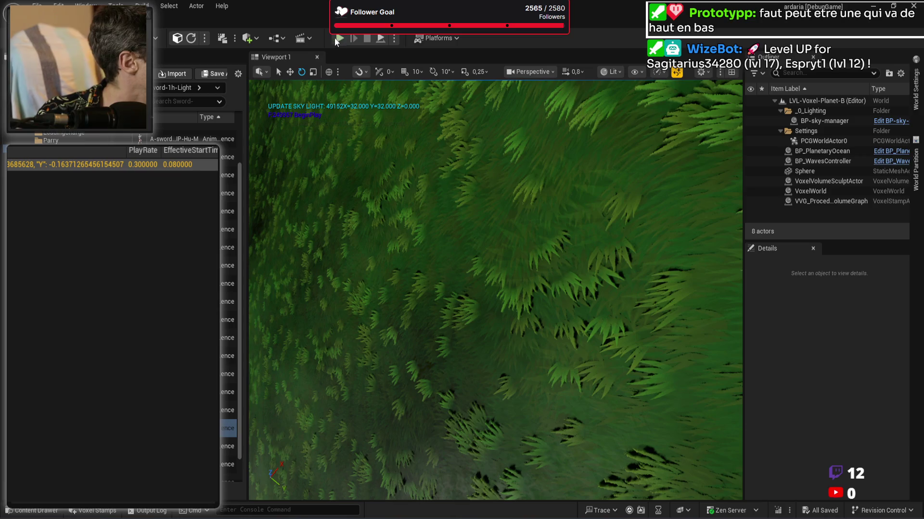
key("alt+p")
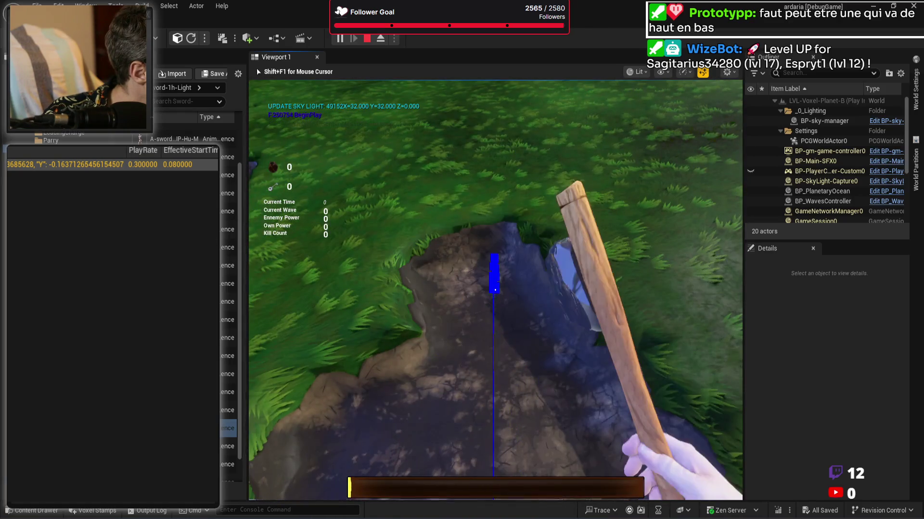
key("Escape")
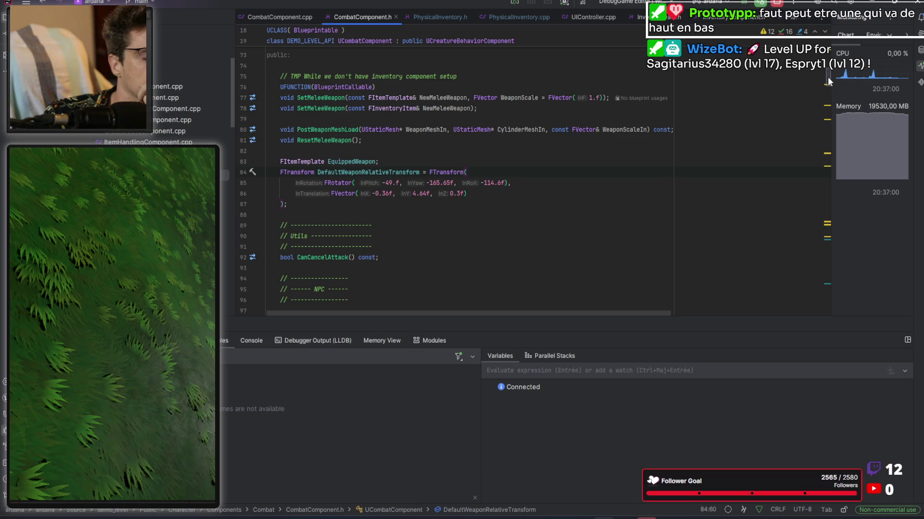
Step: Open CombatComponent.cpp from the Combat source folder and read through its code
scroll(172, 112, "down", 10)
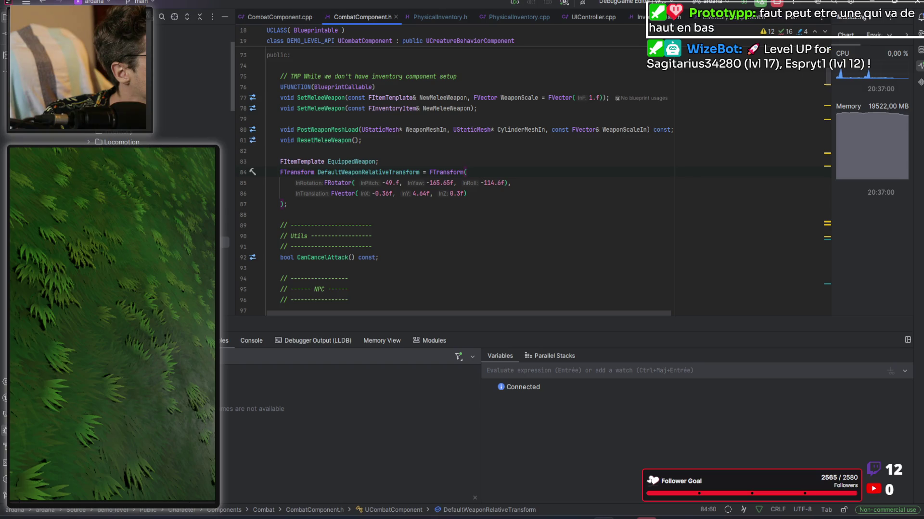
double_click(138, 133)
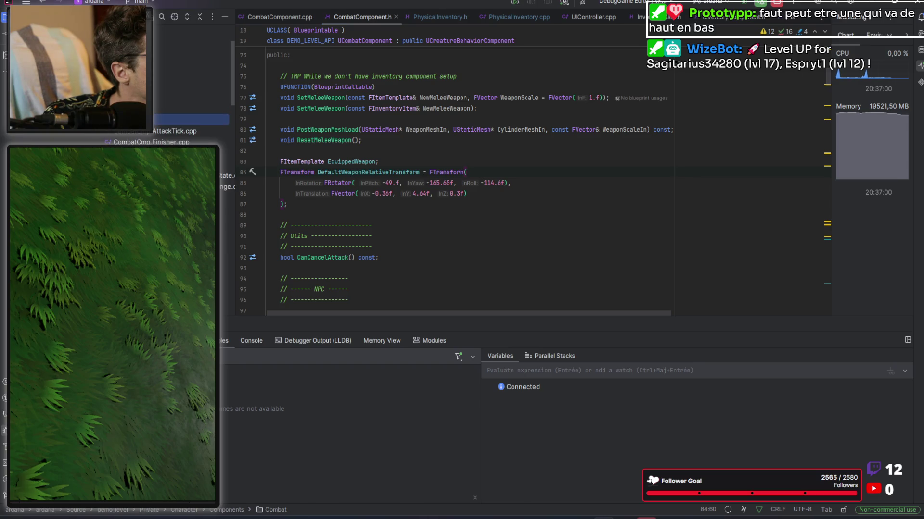
key("Return")
scroll(765, 110, "up", 10)
scroll(654, 123, "up", 20)
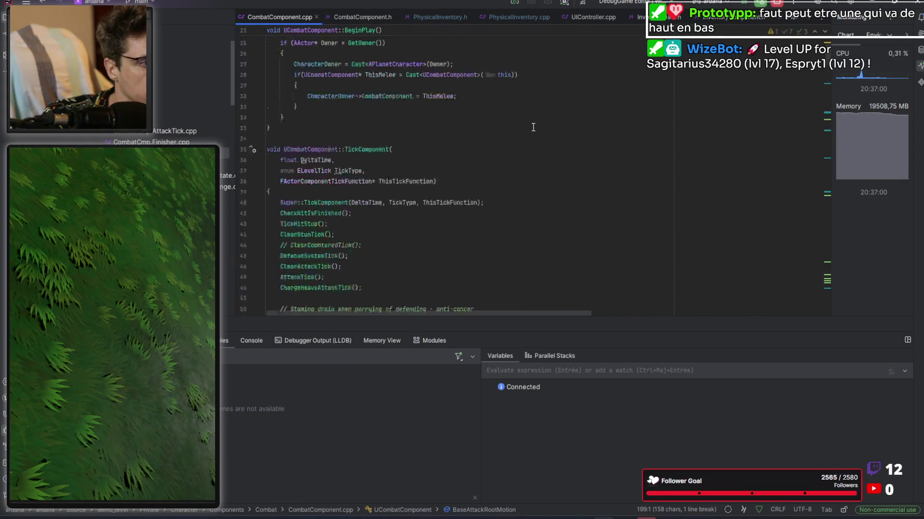
scroll(533, 127, "down", 3)
scroll(532, 127, "down", 1)
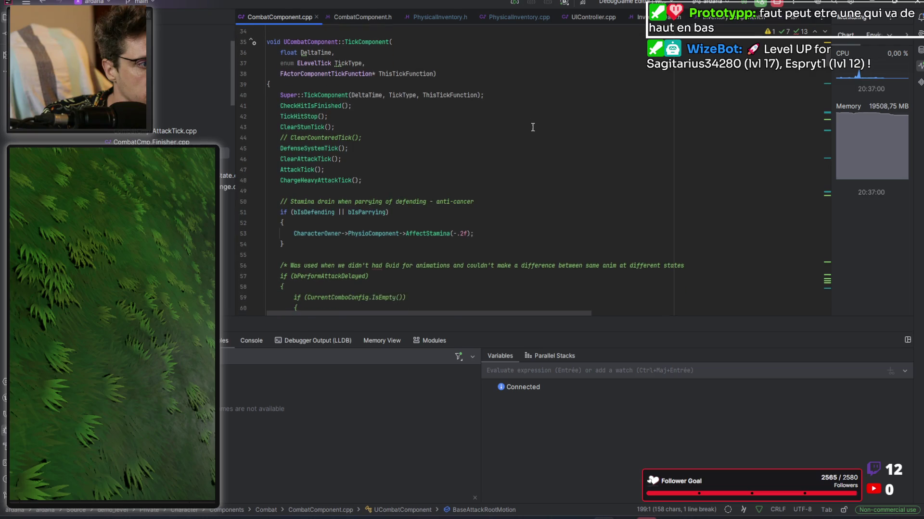
scroll(532, 127, "down", 1)
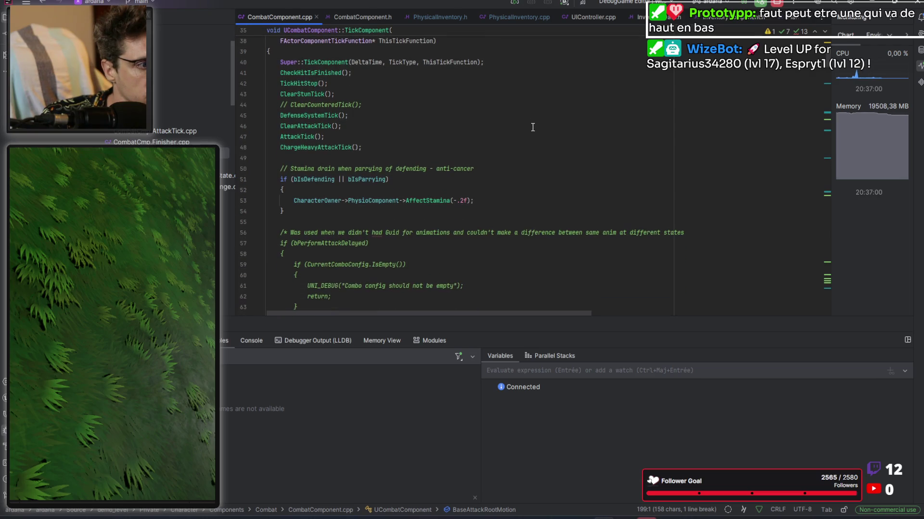
scroll(192, 87, "down", 5)
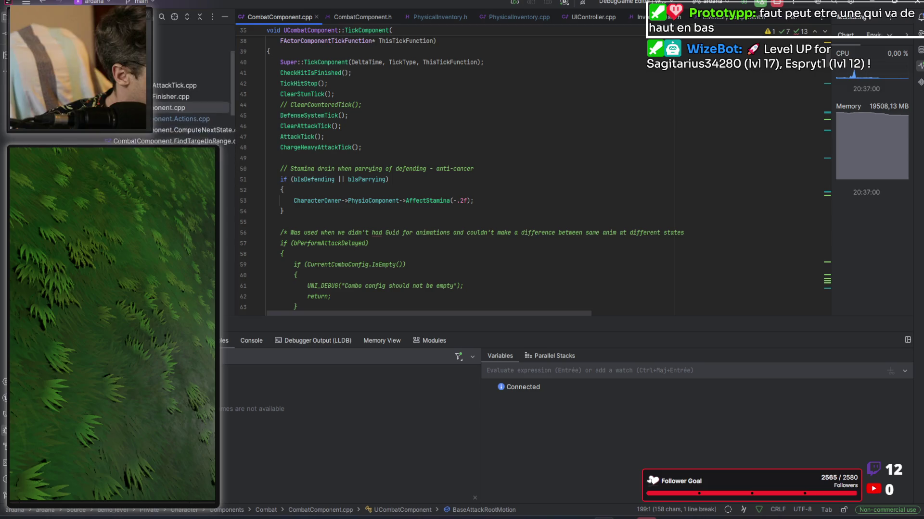
scroll(159, 124, "down", 2)
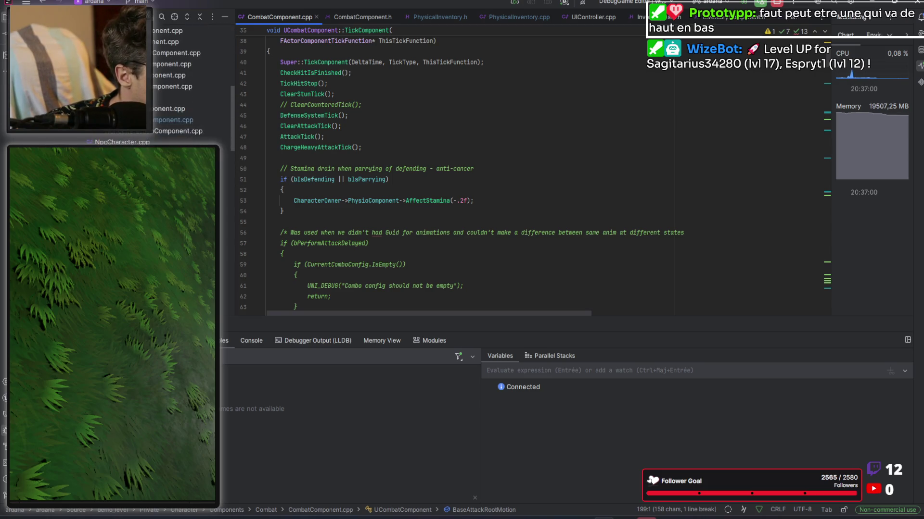
scroll(192, 81, "up", 3)
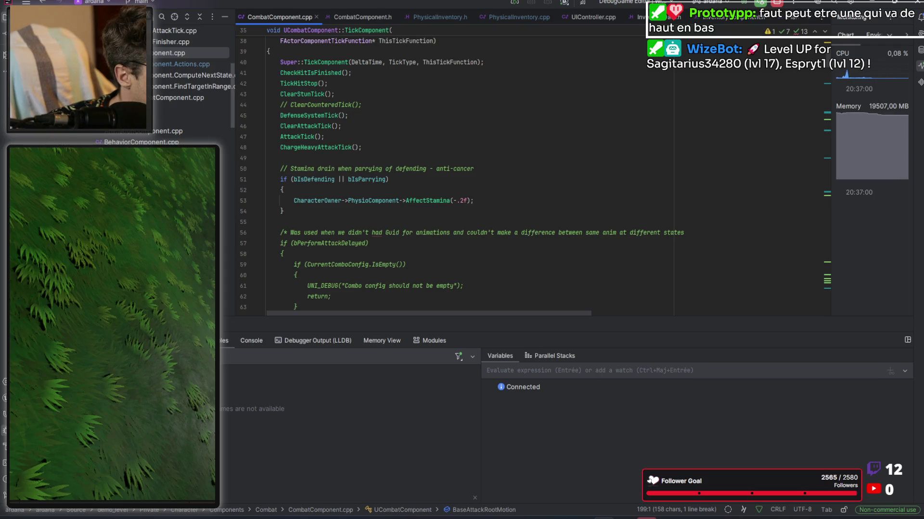
Step: Look through the code in InventoryComponent.cpp
left_click(149, 142)
scroll(487, 186, "down", 10)
scroll(485, 186, "up", 1)
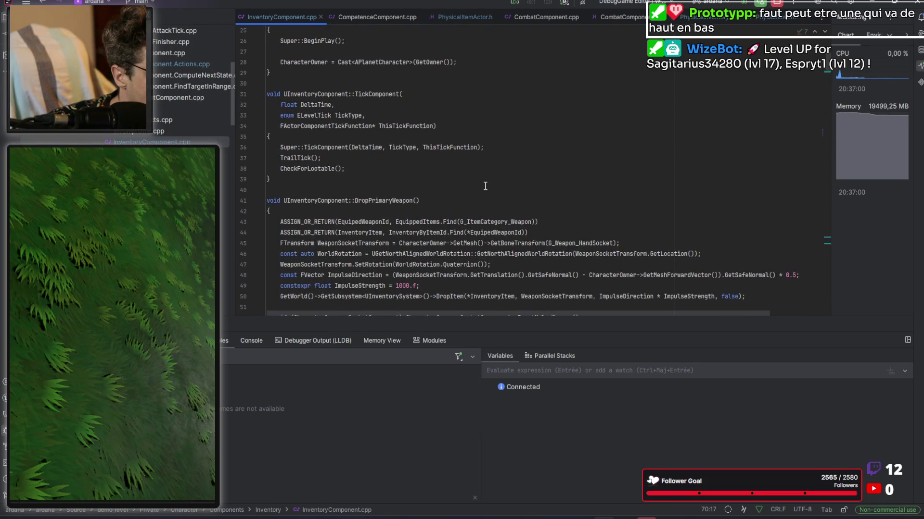
scroll(485, 186, "down", 4)
scroll(485, 186, "up", 5)
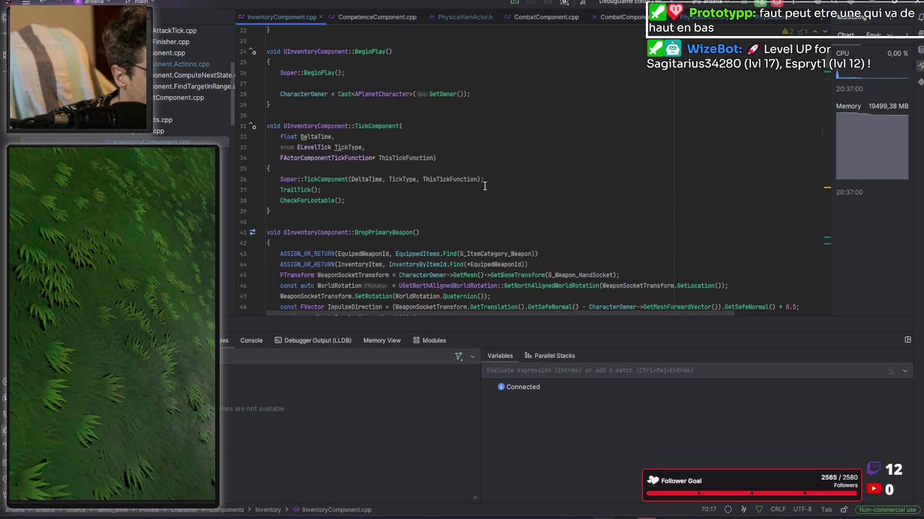
scroll(167, 134, "up", 2)
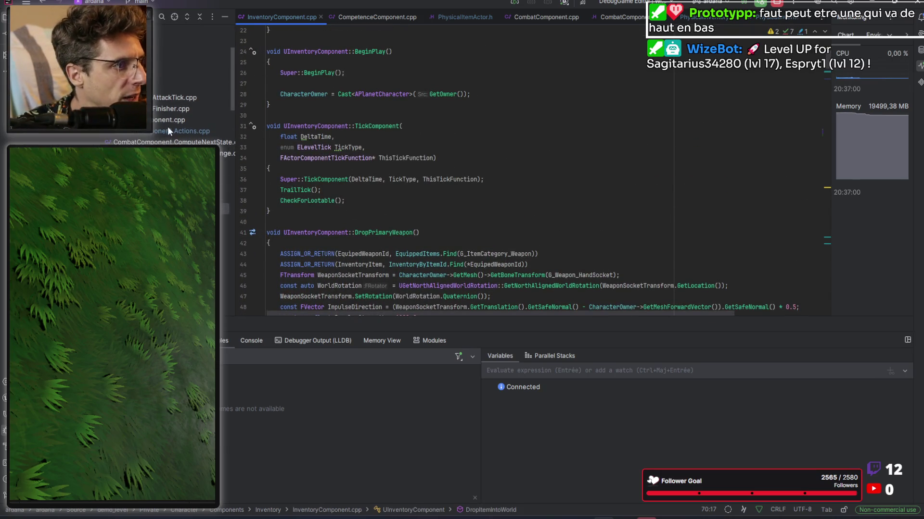
Step: Reopen CombatComponent.cpp at TickComponent and review that code
double_click(167, 123)
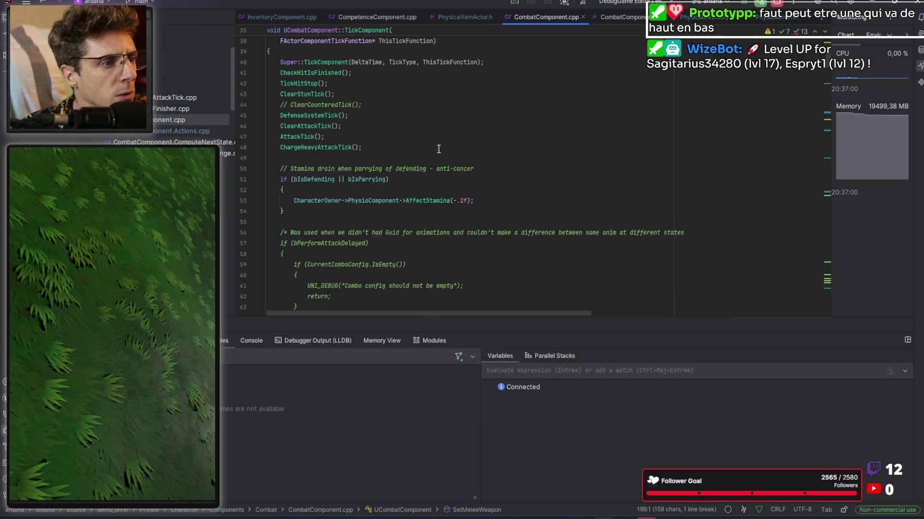
scroll(387, 154, "down", 5)
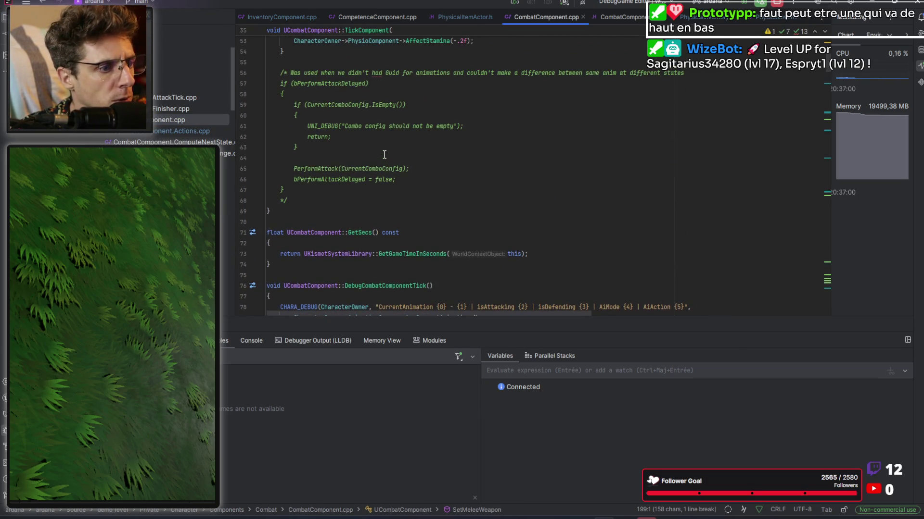
scroll(384, 155, "up", 4)
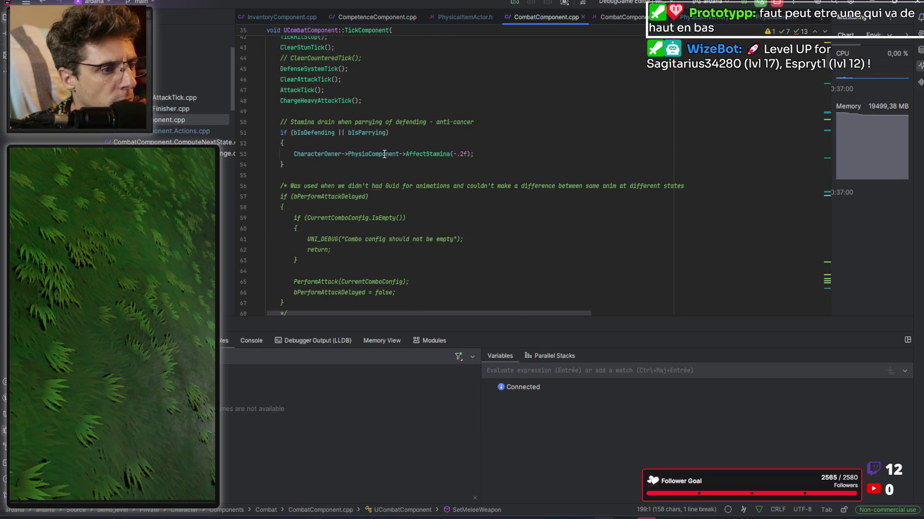
scroll(384, 154, "up", 2)
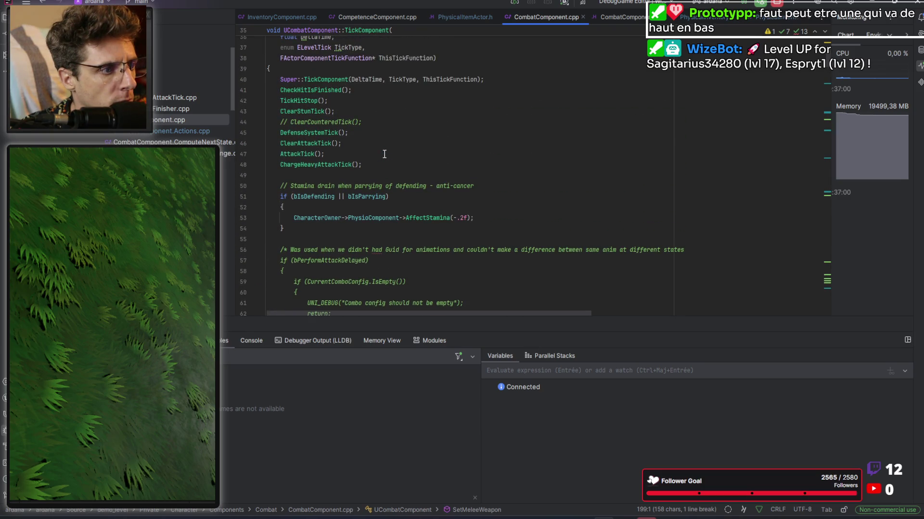
scroll(384, 154, "up", 1)
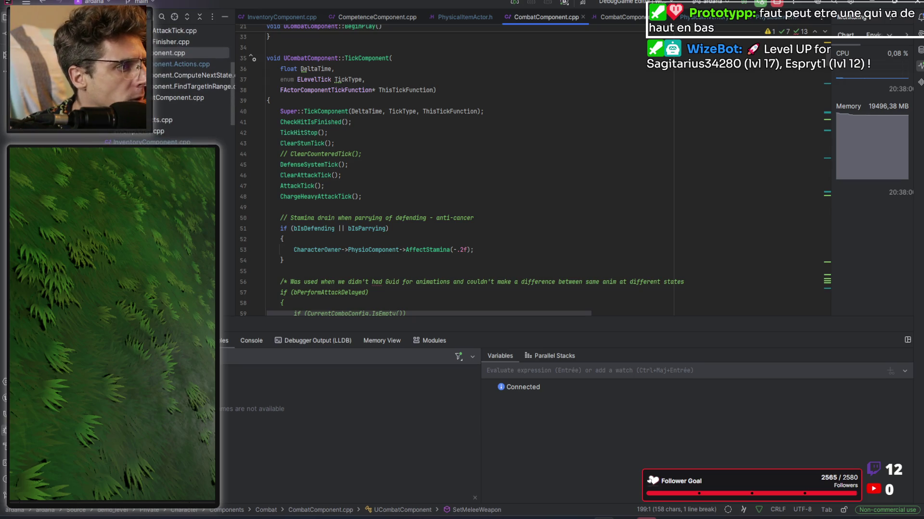
Step: Jump to AnimationComponent.cpp and browse its code
key("Return")
scroll(506, 174, "up", 20)
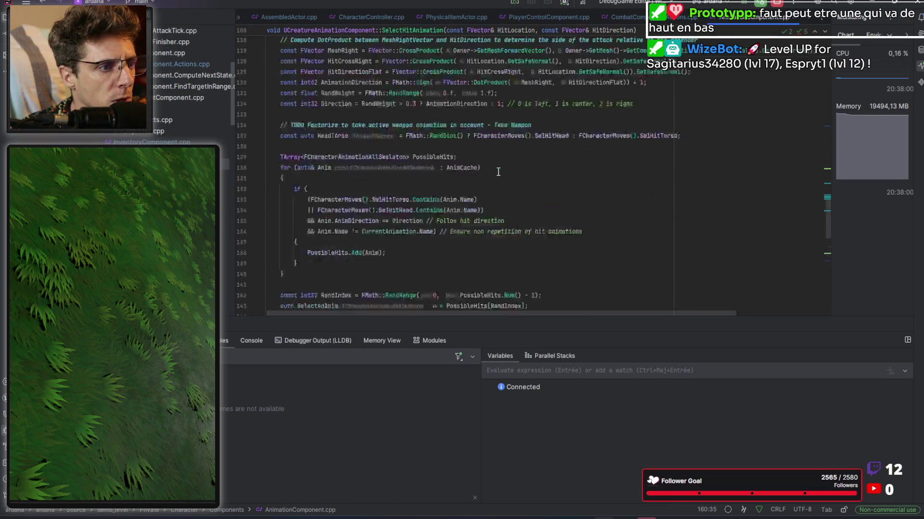
scroll(477, 157, "down", 7)
scroll(471, 157, "down", 3)
scroll(147, 136, "up", 4)
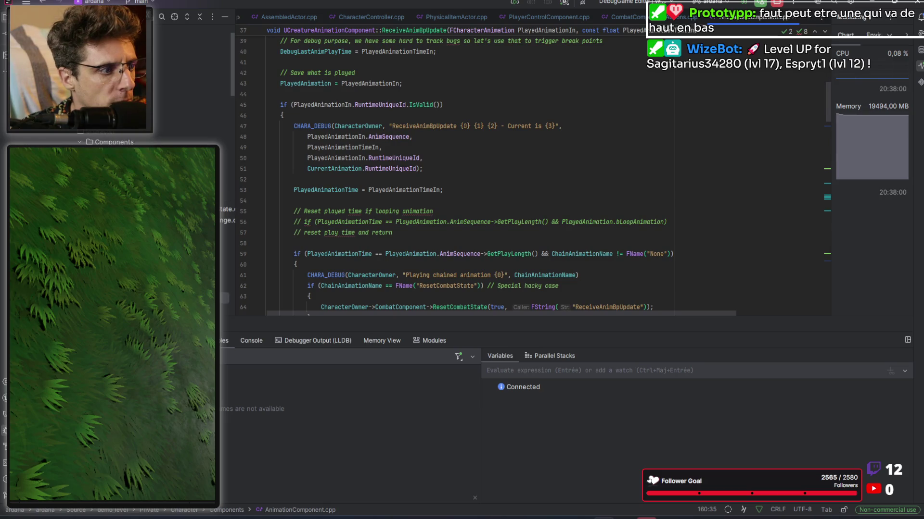
Step: Return to CombatComponent.cpp, then bring up a File Explorer window over Rider
key("Return")
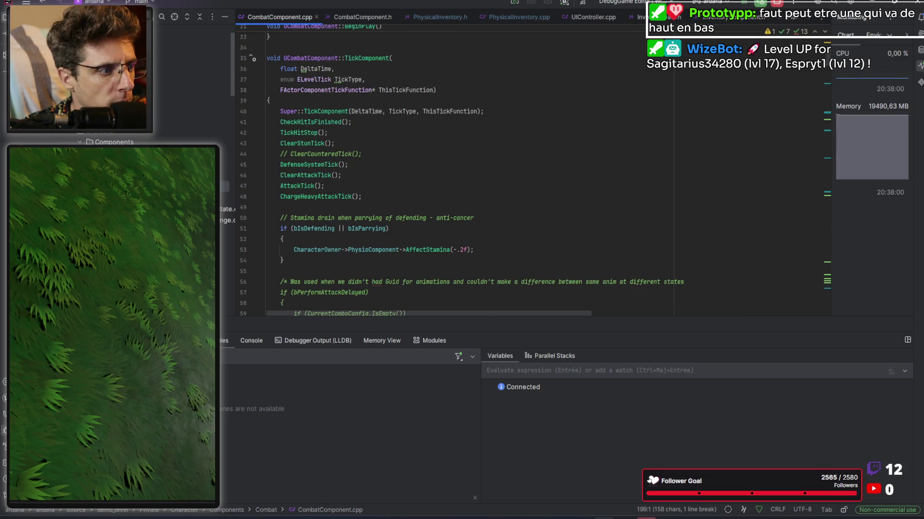
scroll(424, 162, "down", 1)
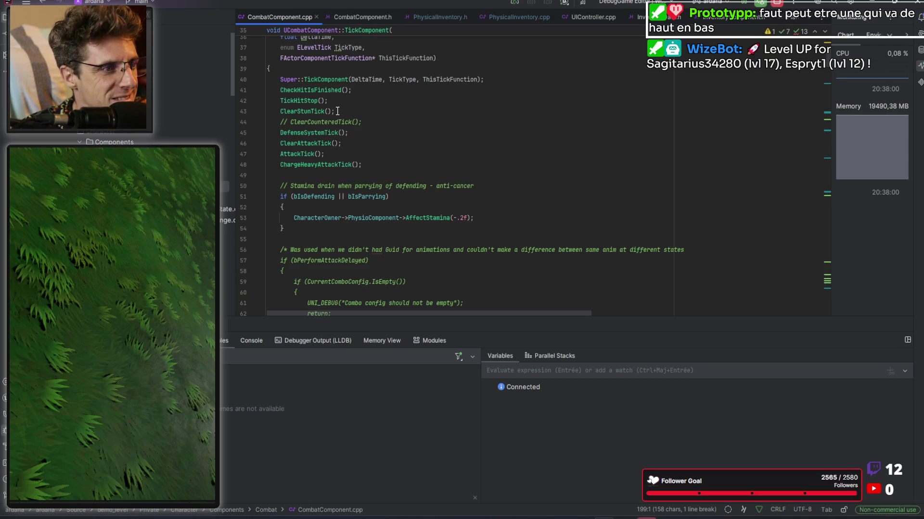
scroll(337, 111, "down", 7)
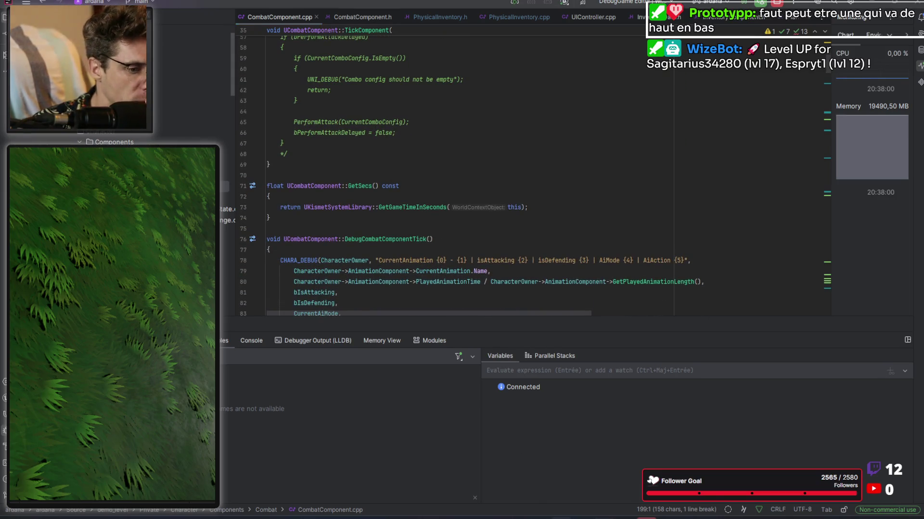
key("super+e")
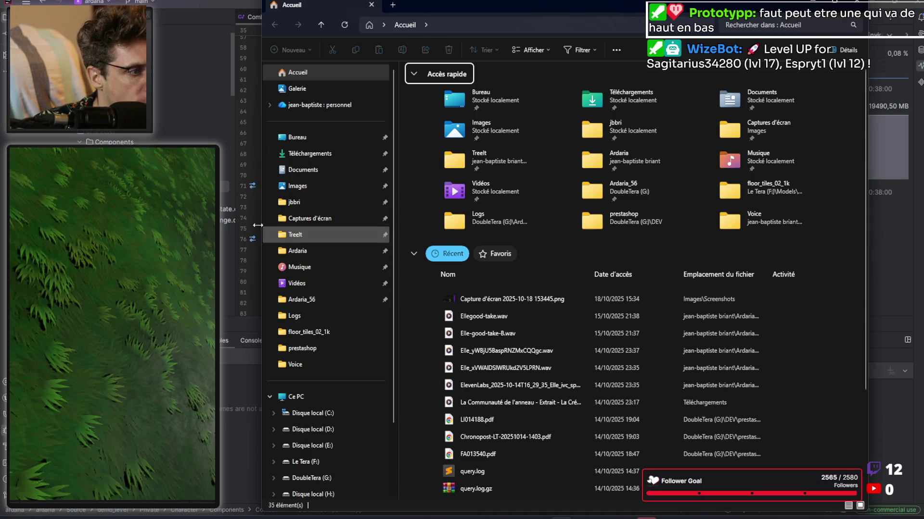
Step: Close the File Explorer window with Ctrl+W
key("ctrl+w")
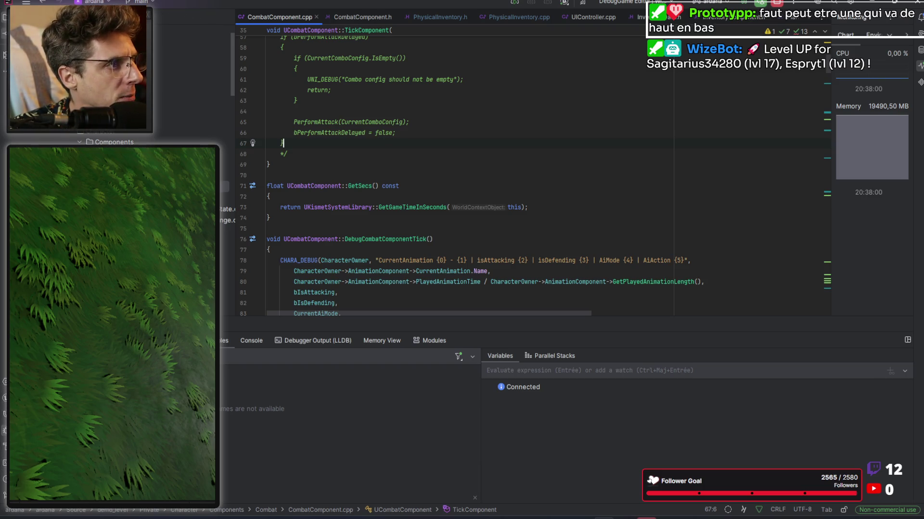
Step: Show CombatComponent.cpp's Git history and select UpdateMeleeWeaponTransform in the commit diff
key("ctrl+k")
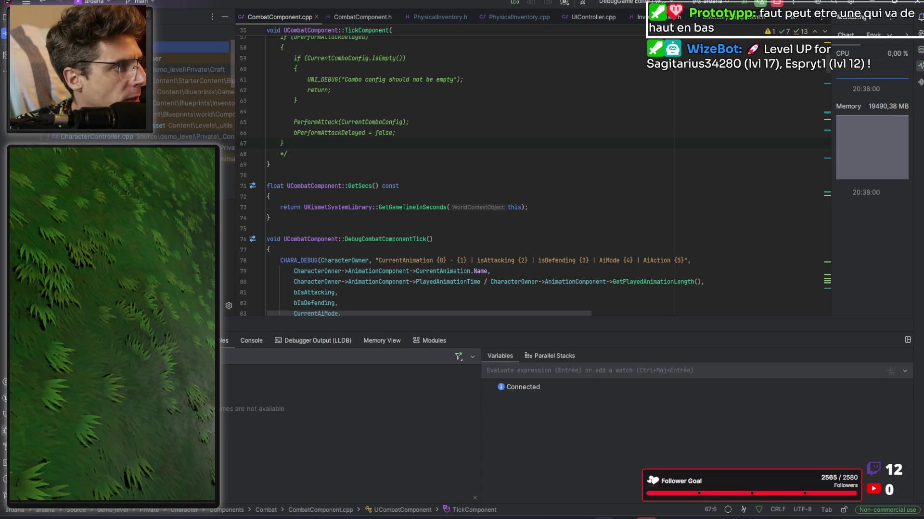
left_click(453, 119)
right_click(470, 128)
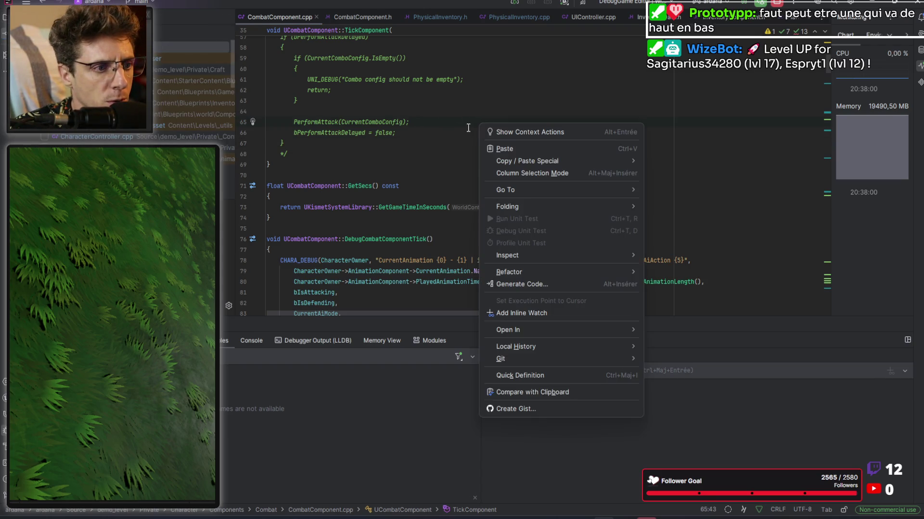
mouse_move(541, 347)
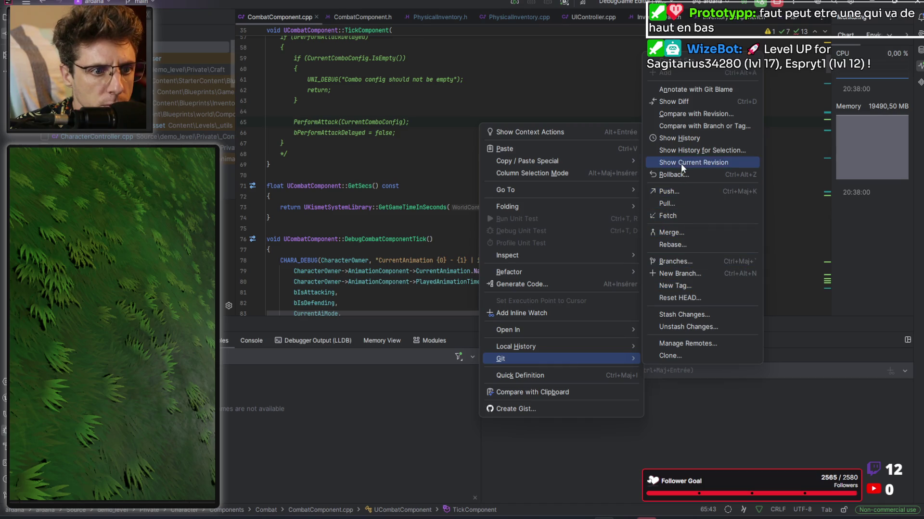
left_click(691, 137)
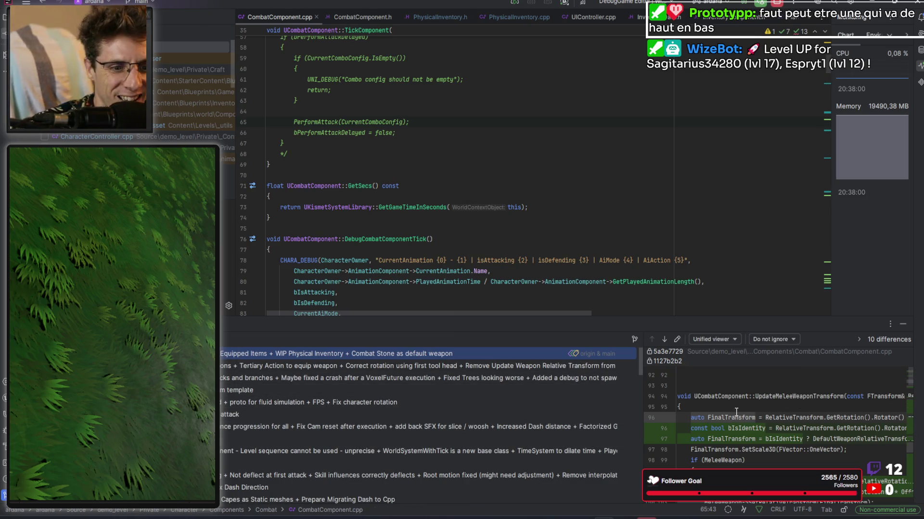
scroll(738, 411, "up", 3)
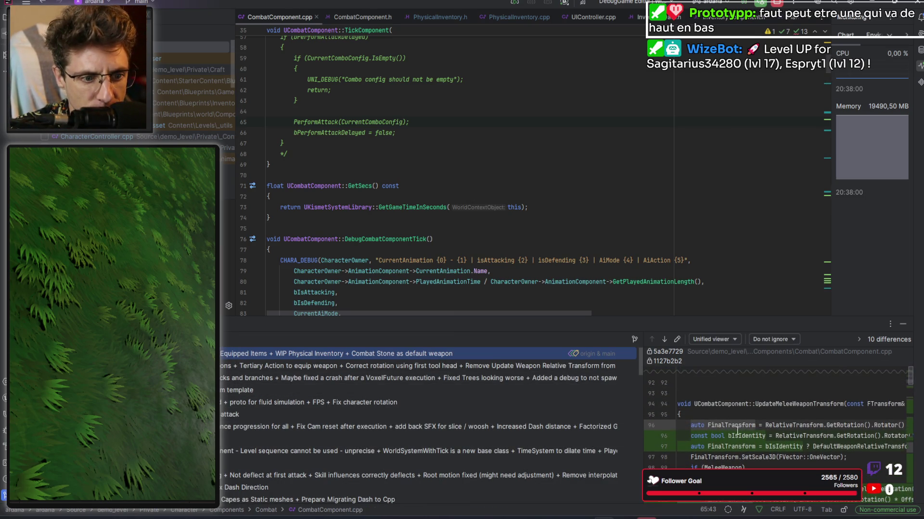
double_click(786, 406)
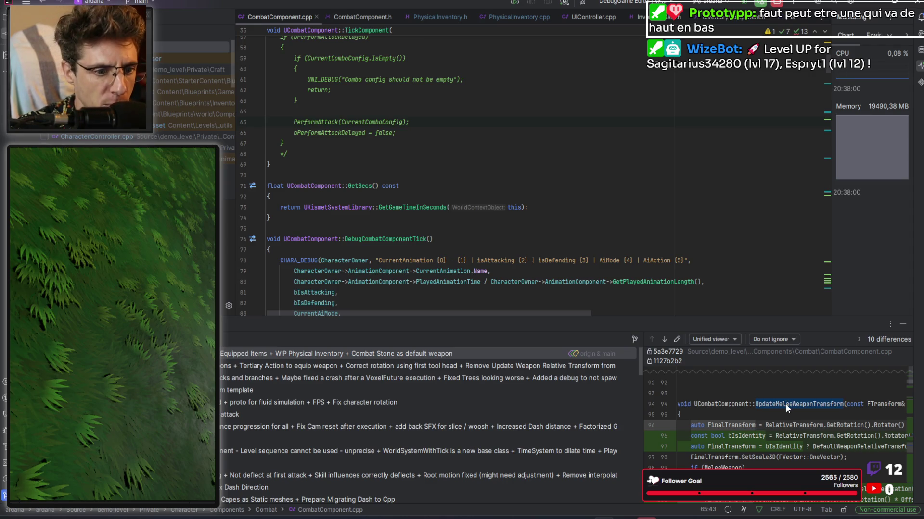
key("ctrl+Home")
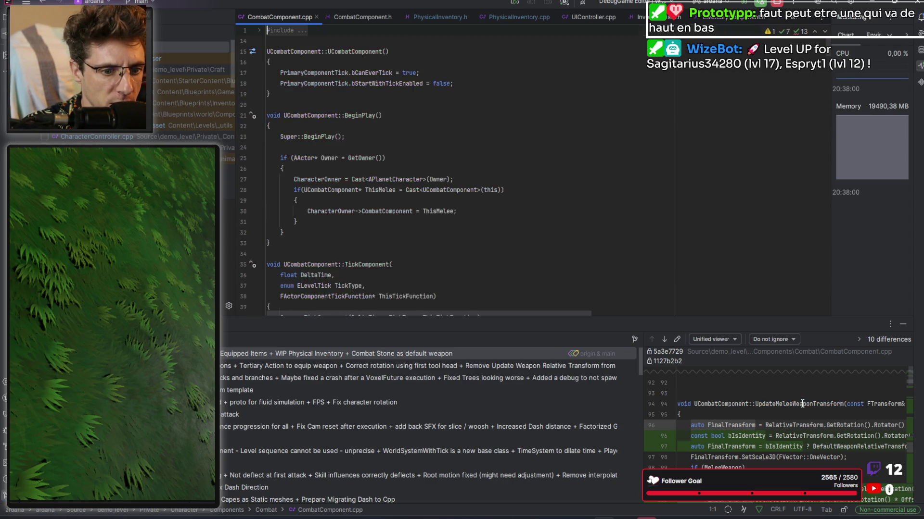
double_click(796, 403)
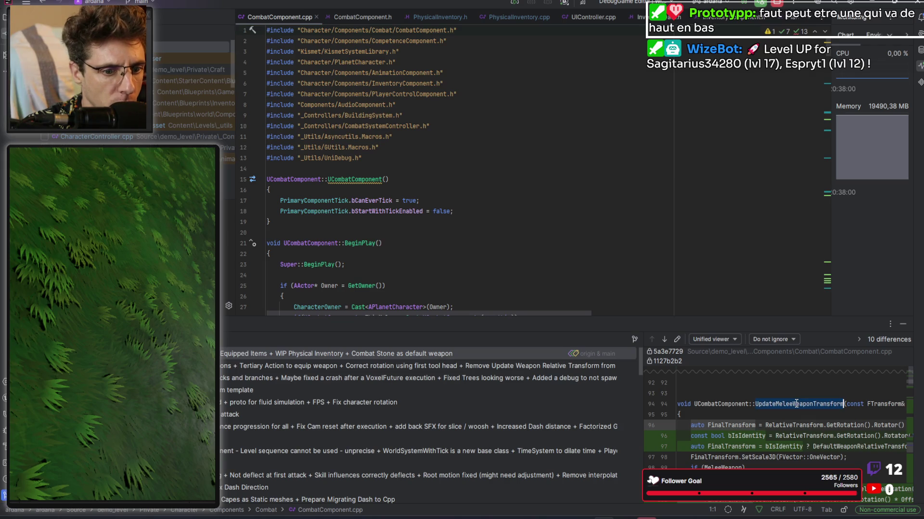
Step: Find the UpdateMeleeWeaponTransform definition on line 94 and enlarge the code area above the commit log
key("ctrl+c")
left_click(614, 231)
key("ctrl+f")
key("ctrl+v")
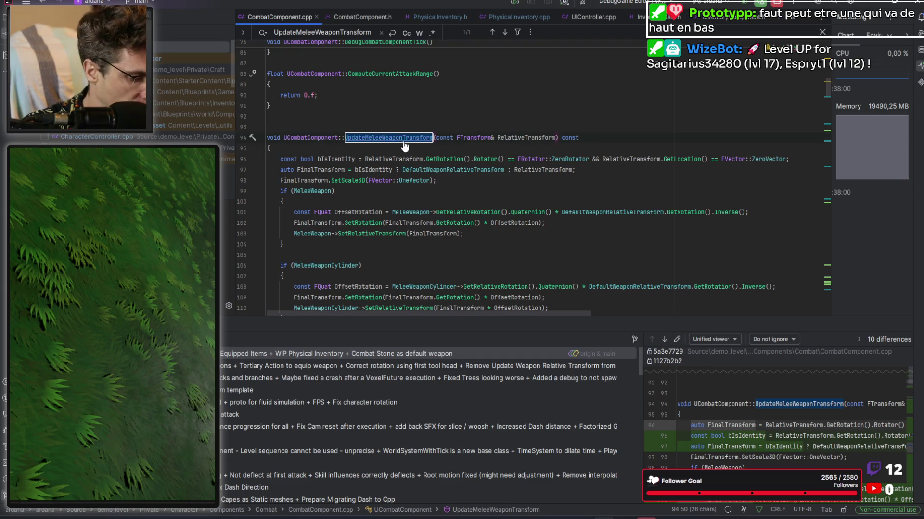
key("ctrl+f")
scroll(447, 236, "down", 1)
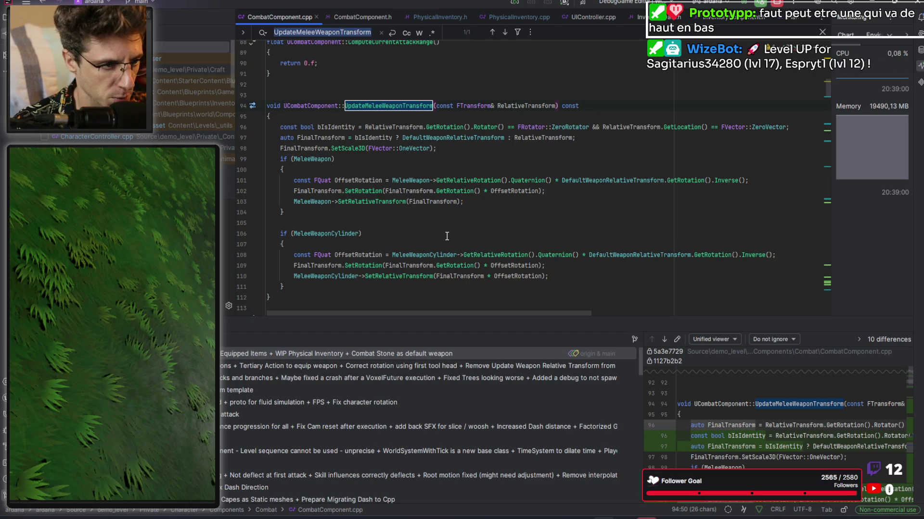
left_click_drag(635, 316, 638, 370)
key("shift+alt+l")
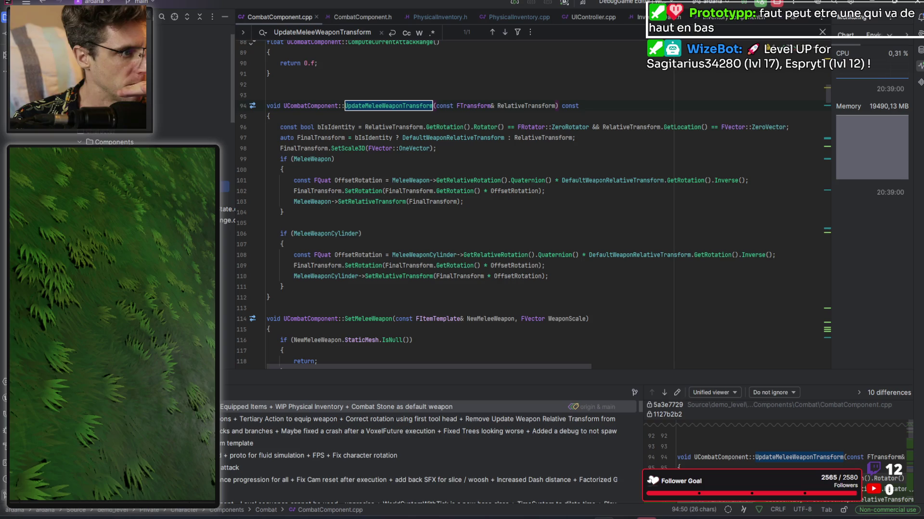
left_click_drag(237, 215, 192, 215)
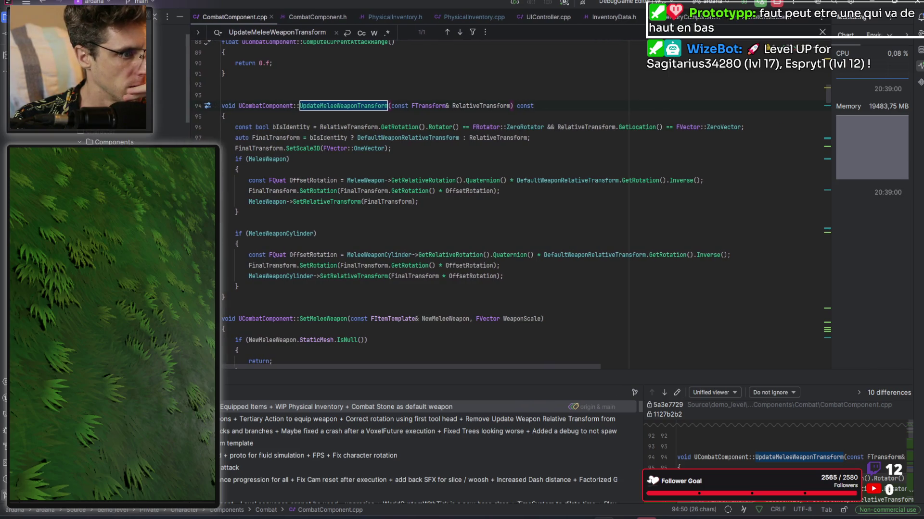
left_click(367, 159)
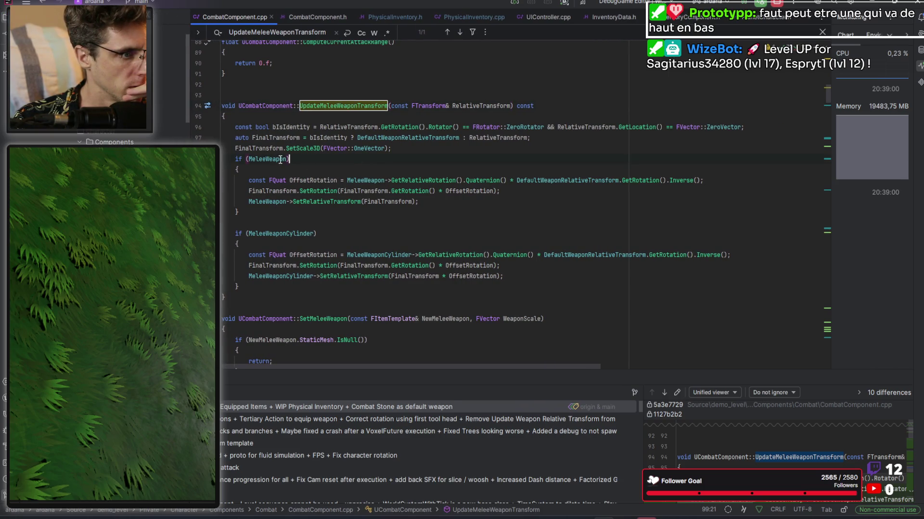
double_click(269, 159)
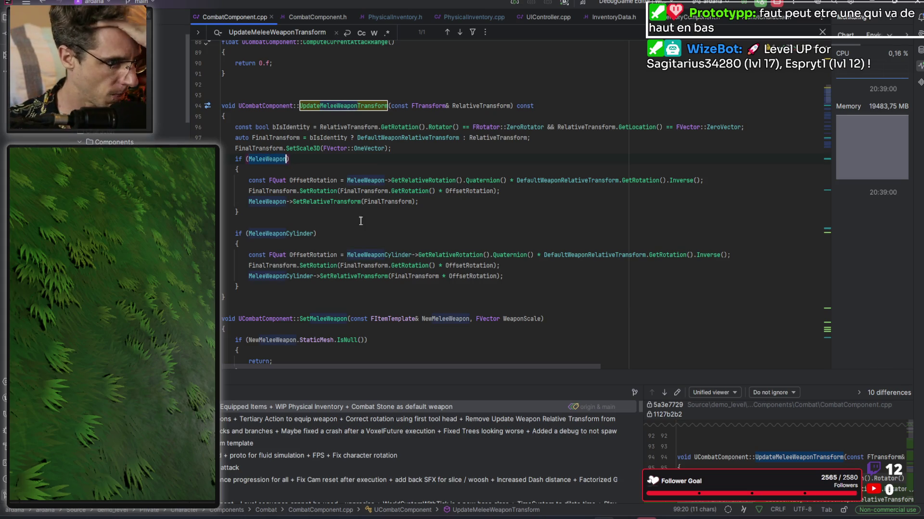
double_click(566, 181)
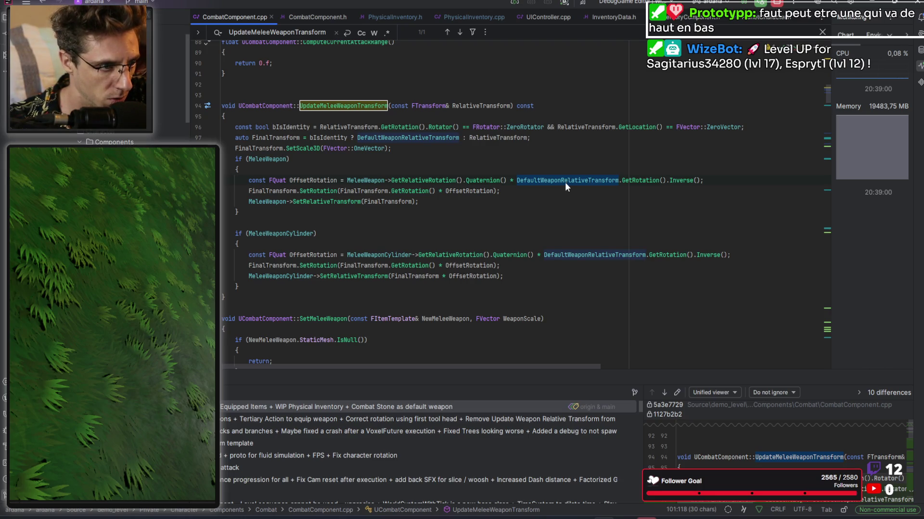
double_click(497, 138)
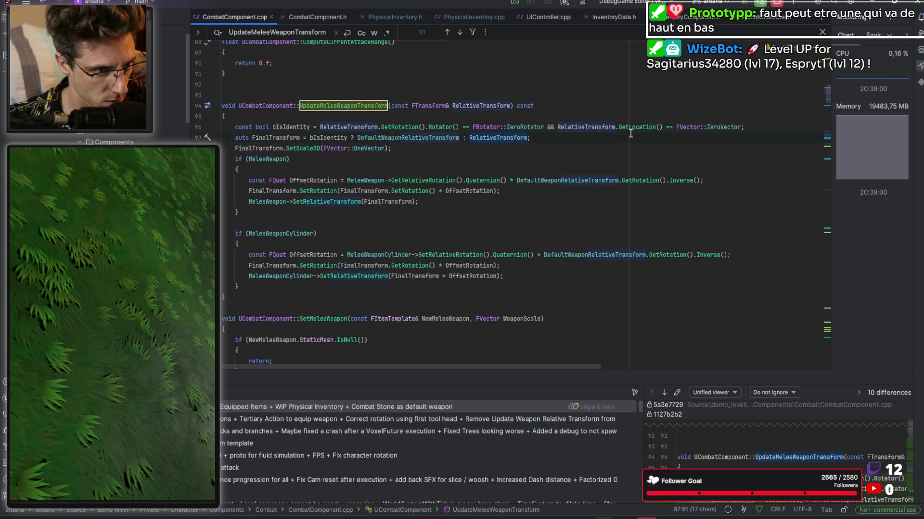
double_click(277, 138)
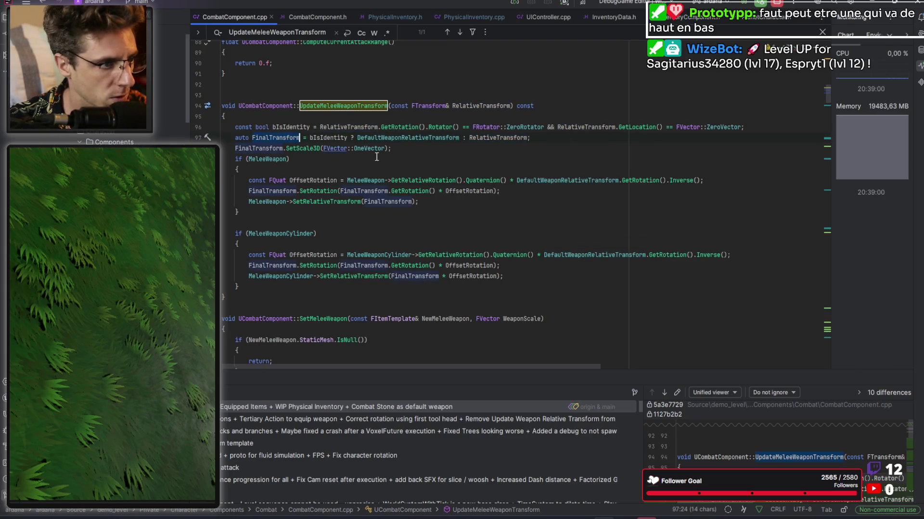
double_click(574, 181)
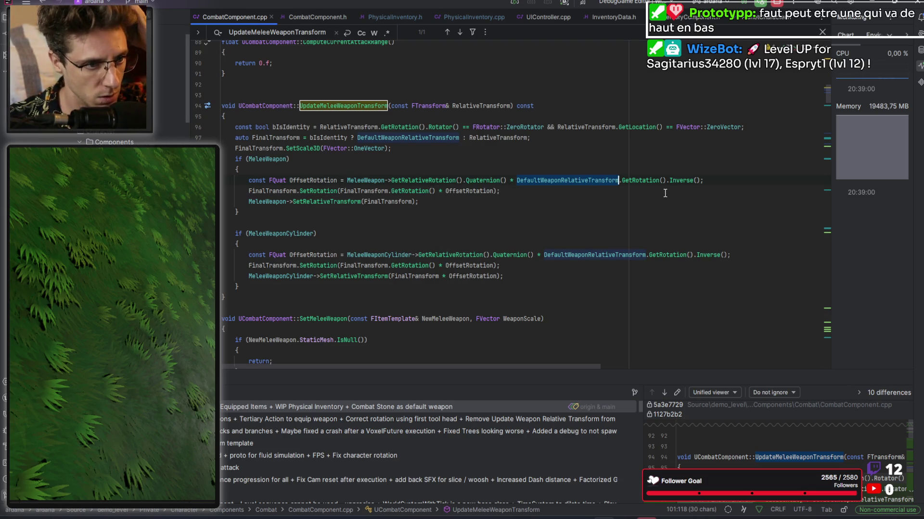
mouse_move(581, 181)
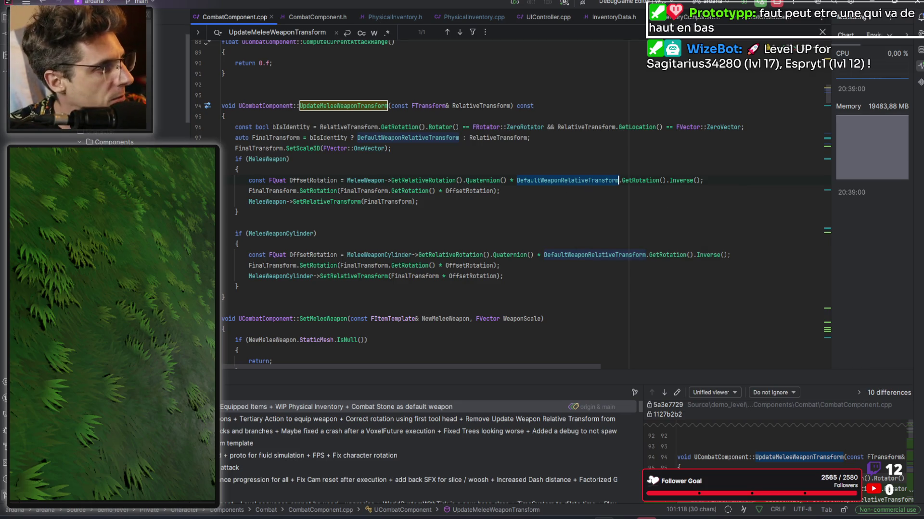
double_click(325, 104)
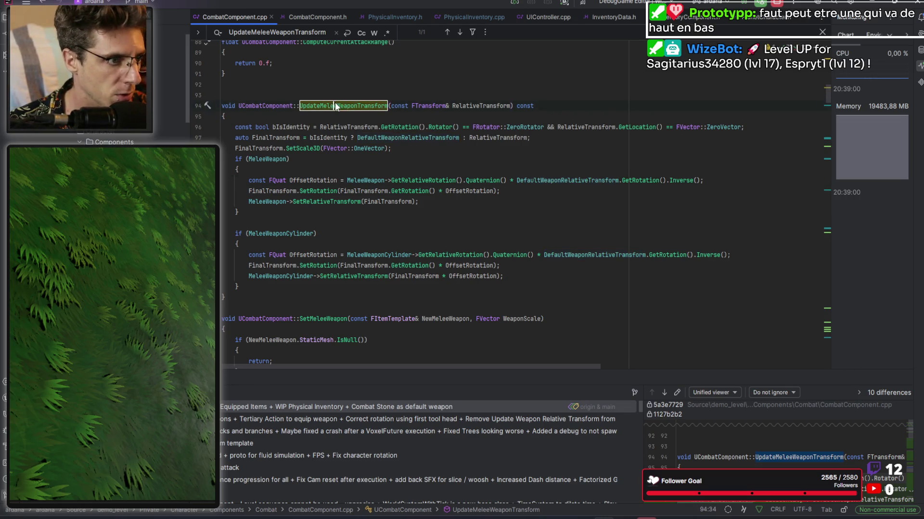
left_click(326, 105, "ctrl")
Step: Find usages of UpdateMeleeWeaponTransform, view its SetAnimation caller, then return to its definition
right_click(294, 161)
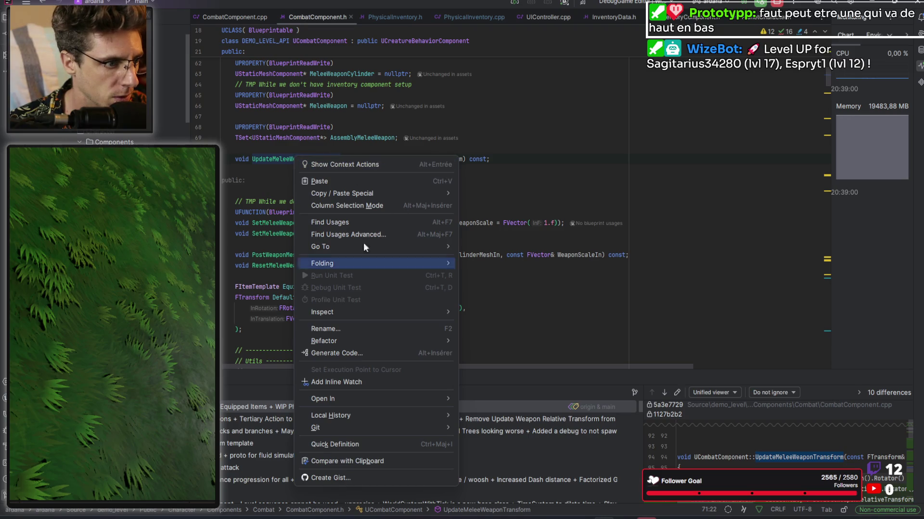
left_click(402, 223)
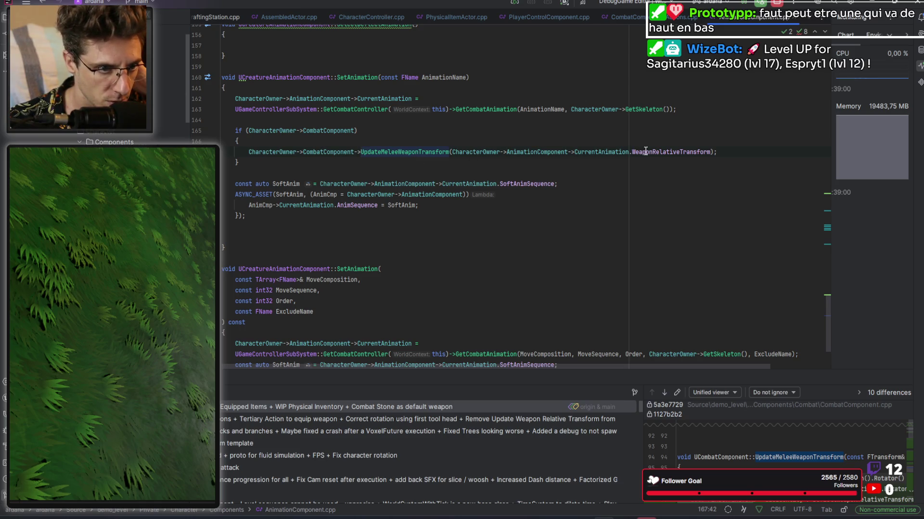
mouse_move(648, 151)
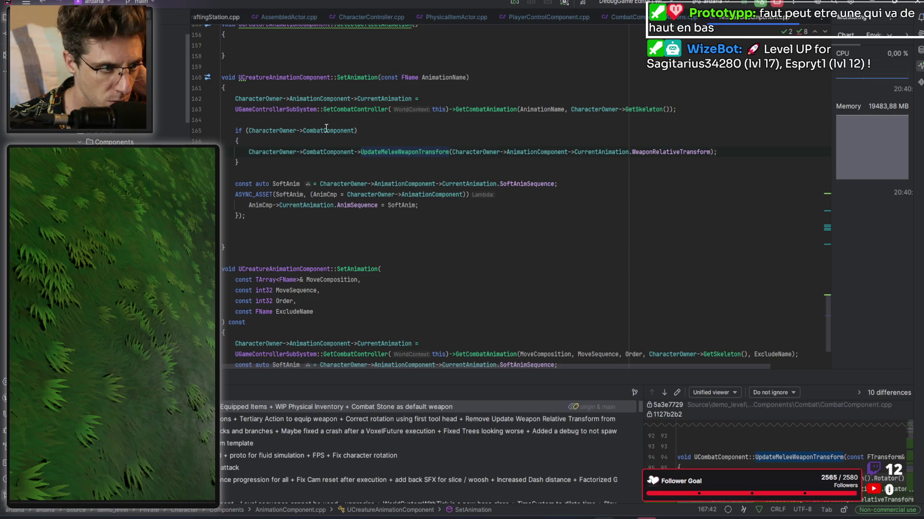
mouse_move(330, 129)
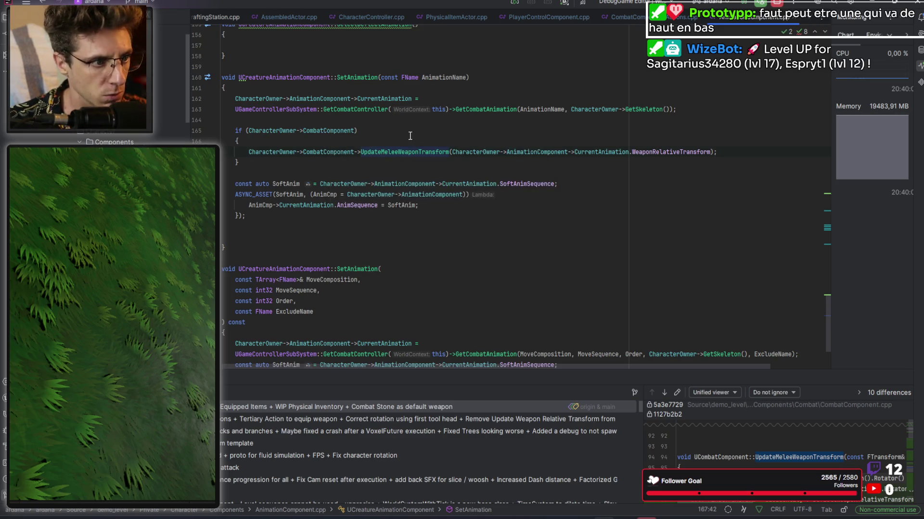
left_click(424, 150, "ctrl")
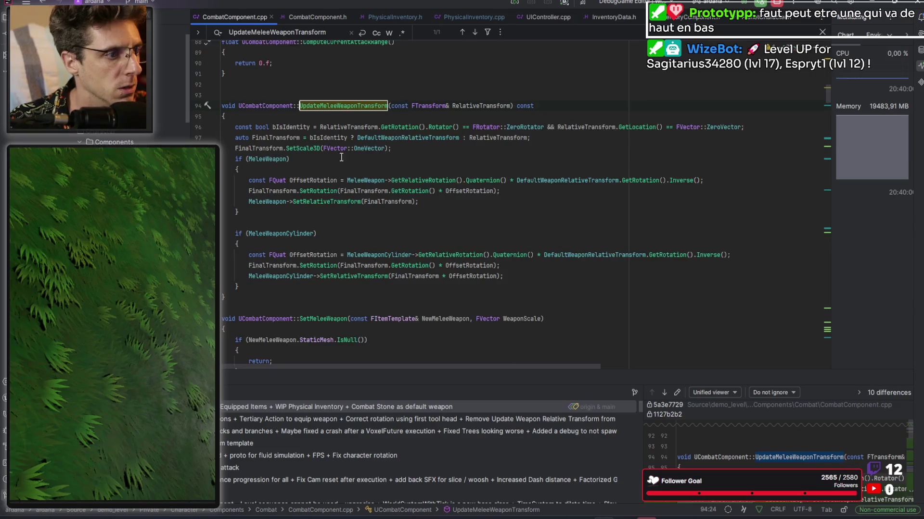
scroll(300, 158, "down", 1)
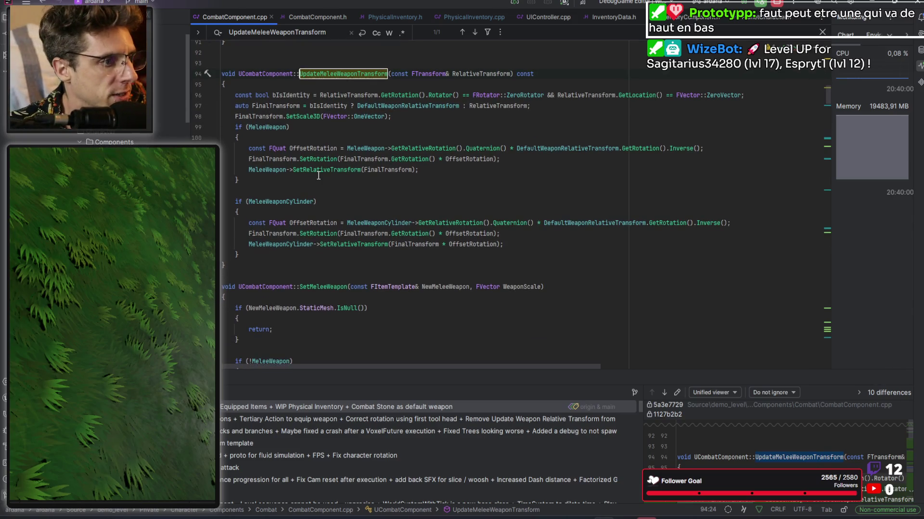
double_click(277, 126)
scroll(426, 188, "down", 10)
scroll(426, 181, "up", 10)
scroll(427, 181, "down", 8)
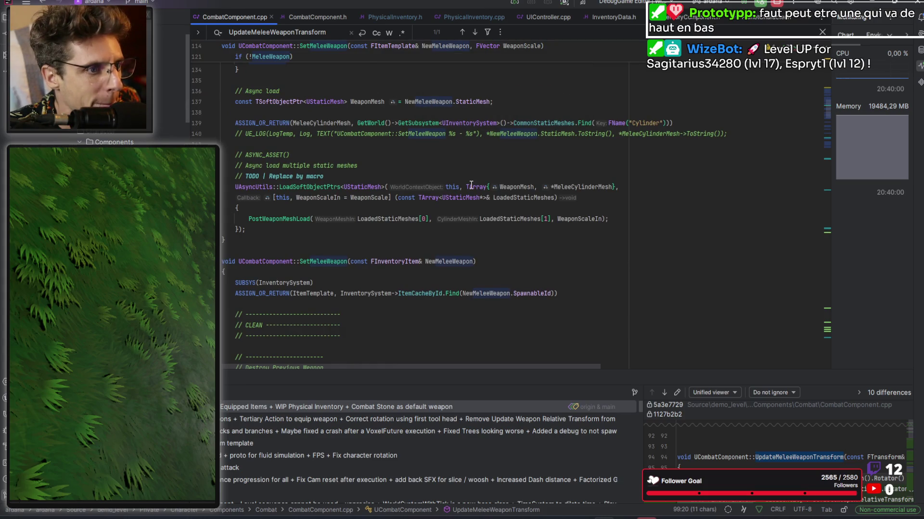
scroll(412, 167, "down", 2)
scroll(412, 167, "down", 4)
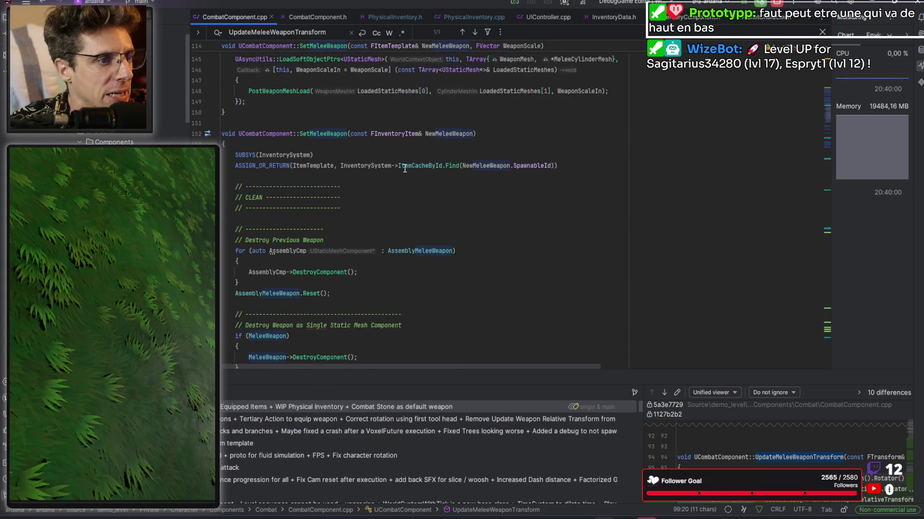
scroll(364, 164, "down", 3)
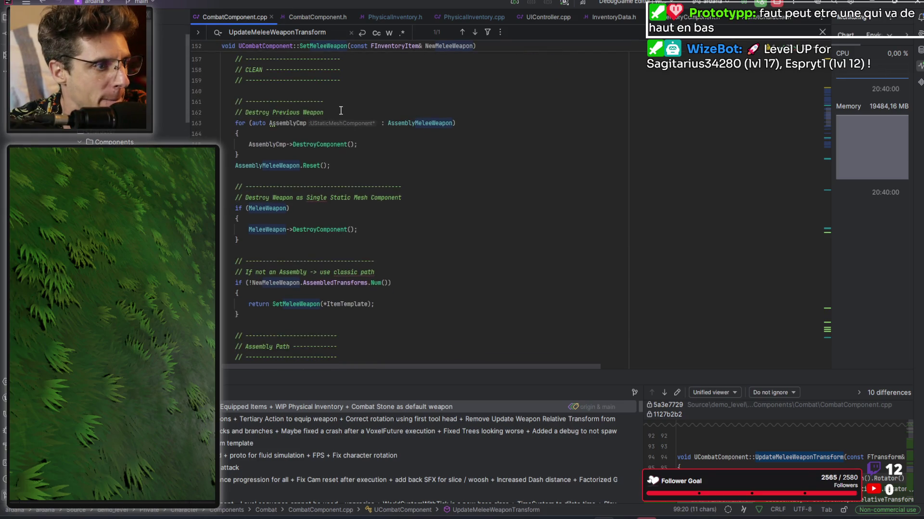
scroll(294, 151, "down", 1)
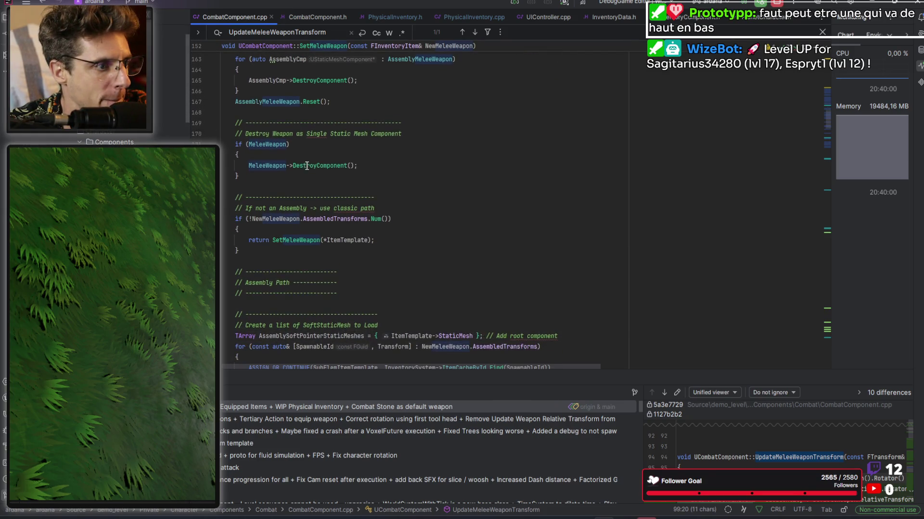
scroll(270, 169, "down", 4)
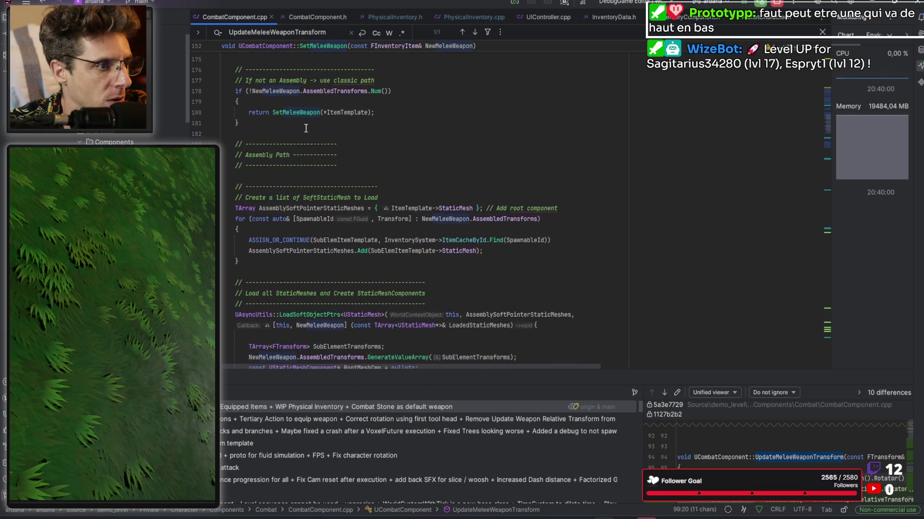
double_click(307, 112)
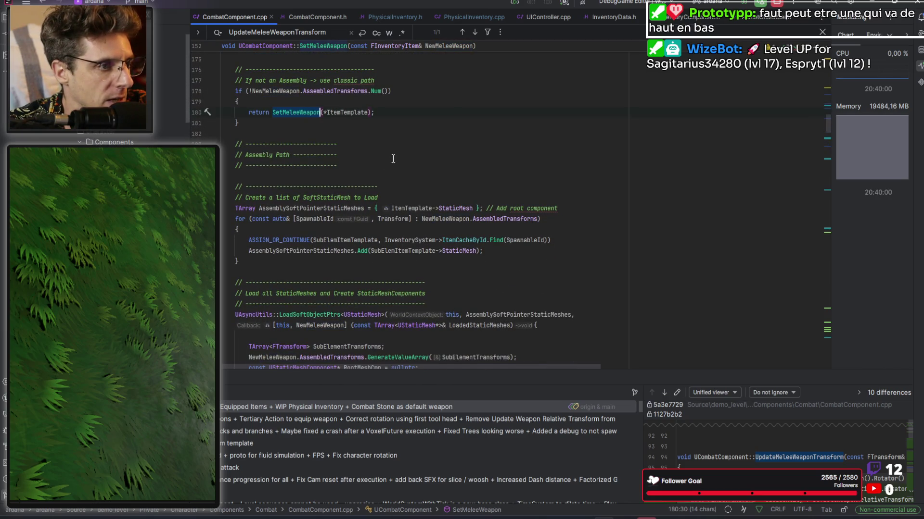
scroll(340, 124, "down", 4)
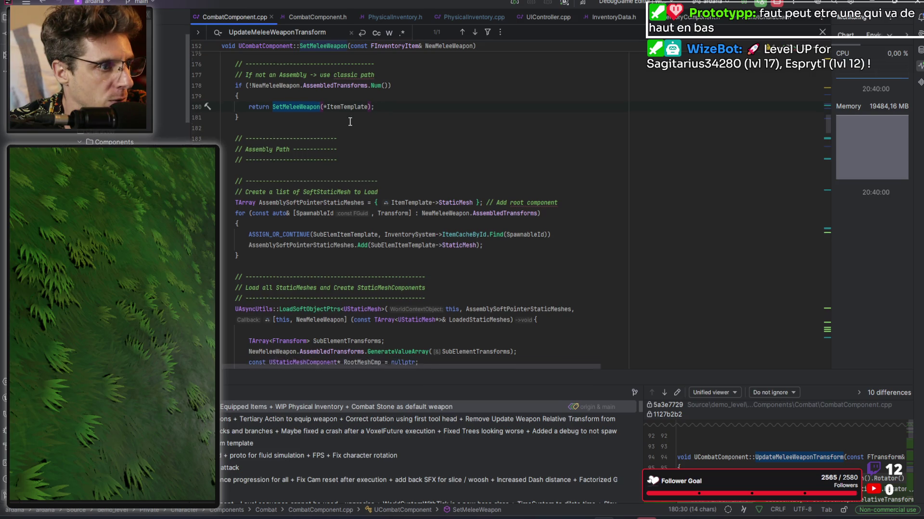
scroll(373, 140, "down", 5)
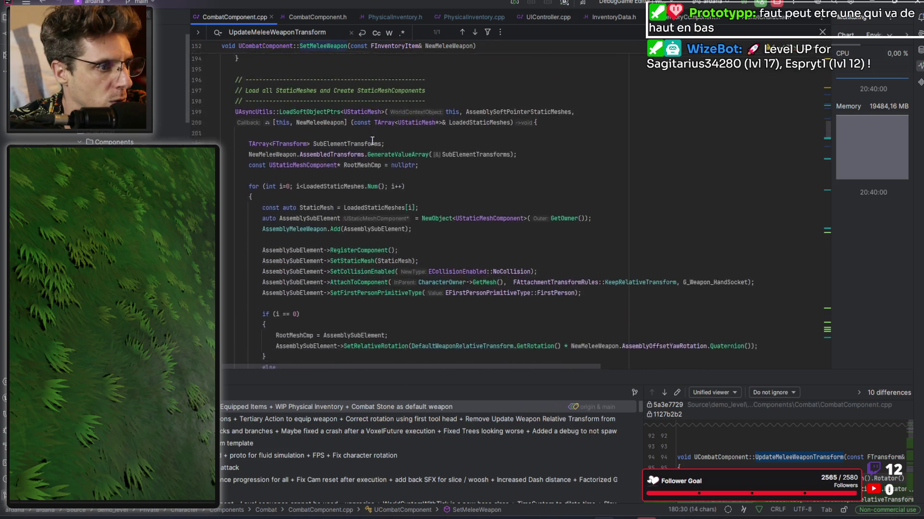
scroll(358, 179, "down", 4)
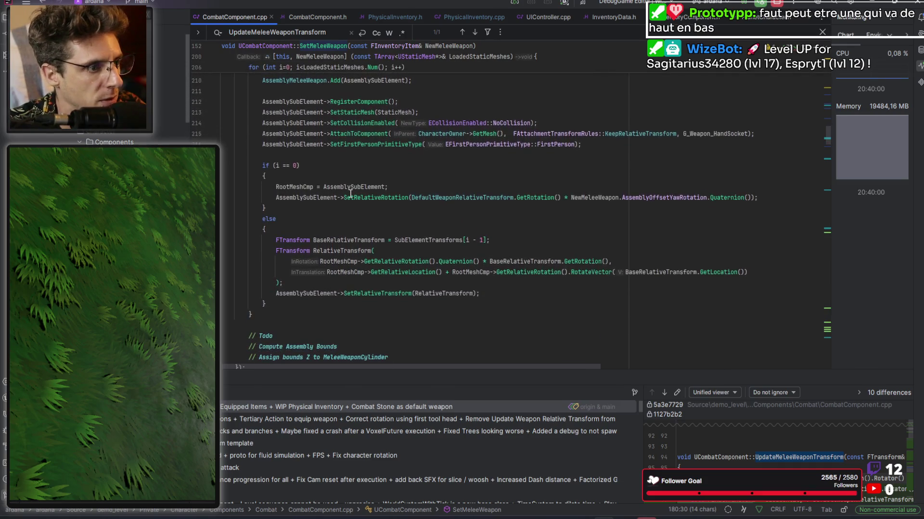
scroll(356, 262, "up", 6)
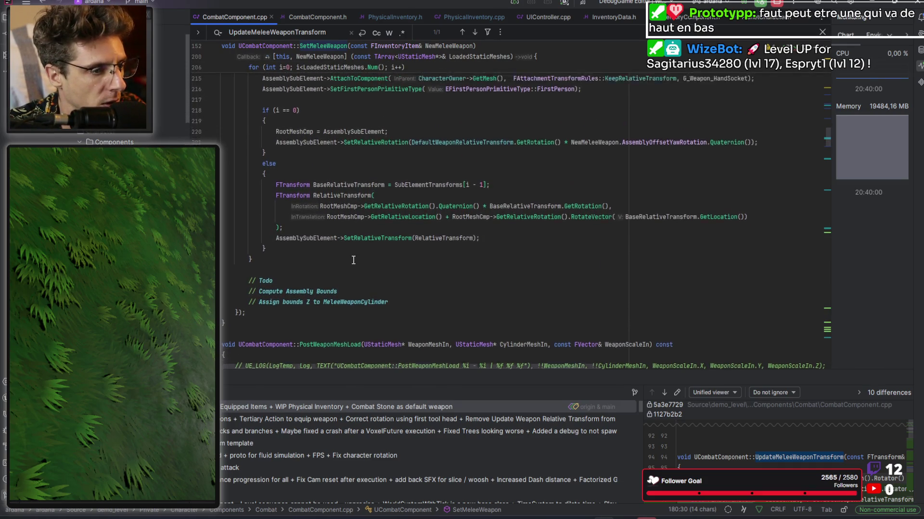
scroll(347, 251, "up", 1)
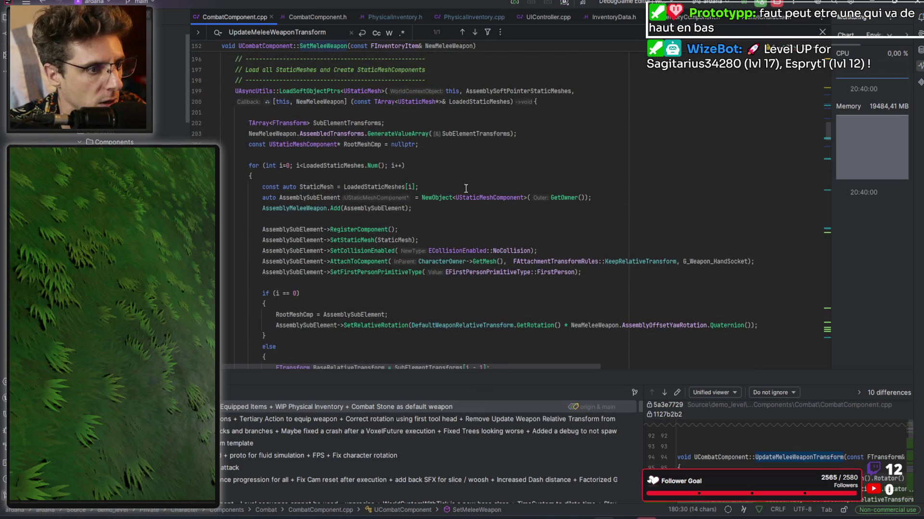
double_click(320, 197)
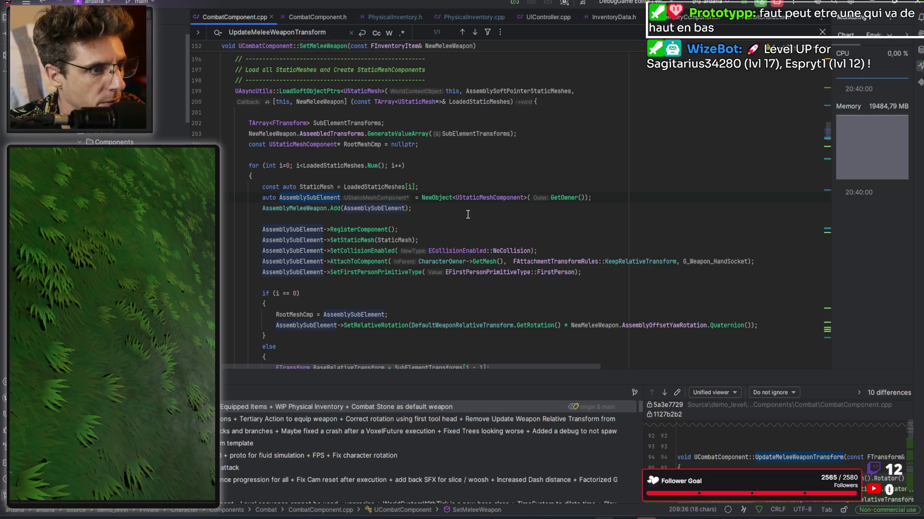
double_click(367, 150)
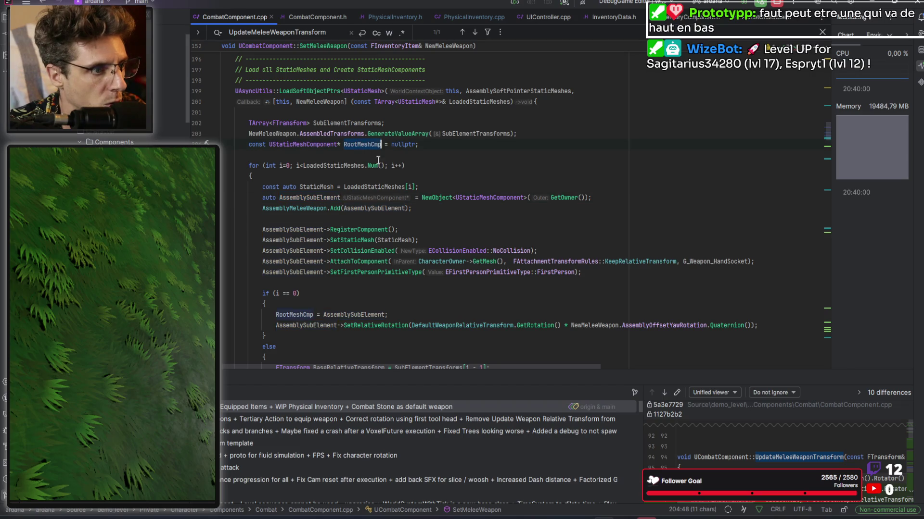
scroll(433, 217, "down", 4)
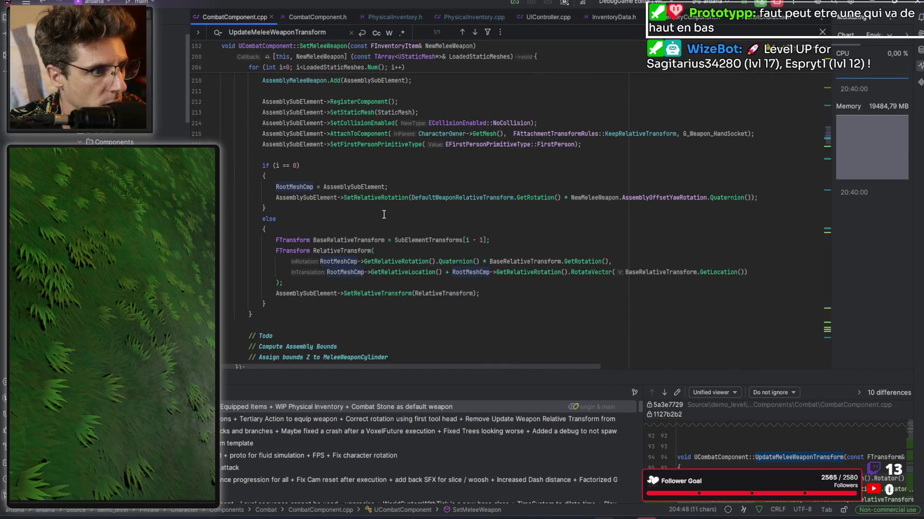
scroll(384, 216, "down", 1)
scroll(384, 215, "down", 1)
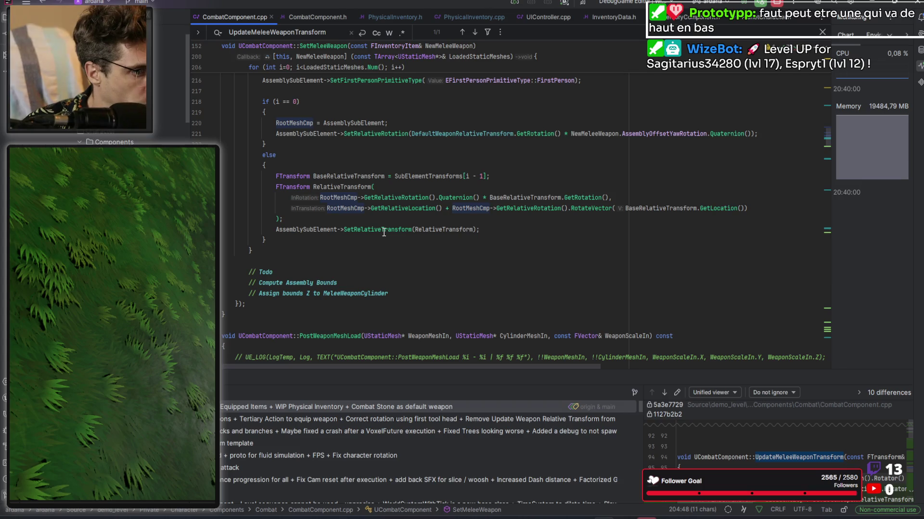
scroll(398, 259, "down", 3)
scroll(397, 273, "up", 8)
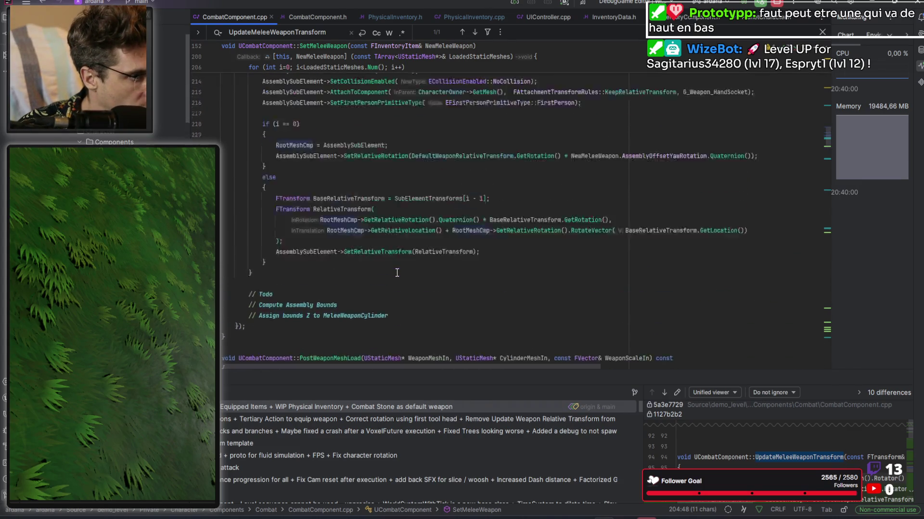
scroll(396, 273, "up", 1)
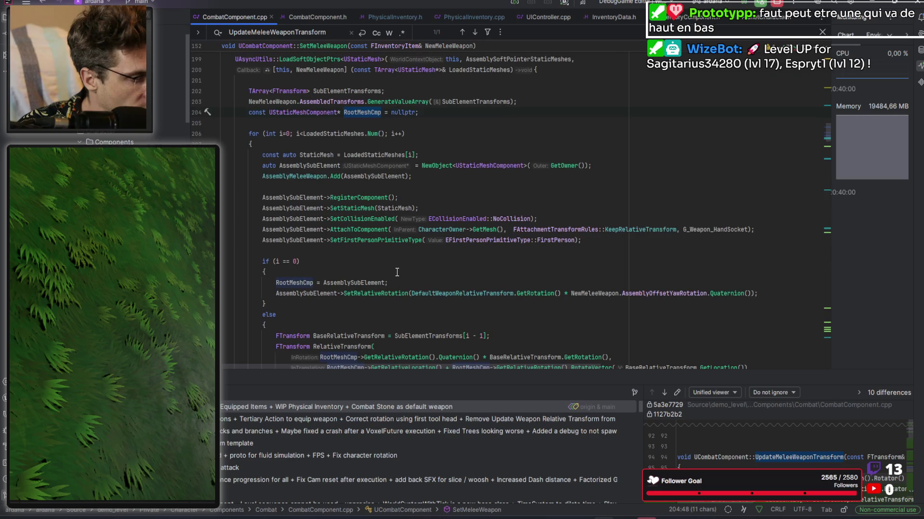
scroll(397, 272, "up", 1)
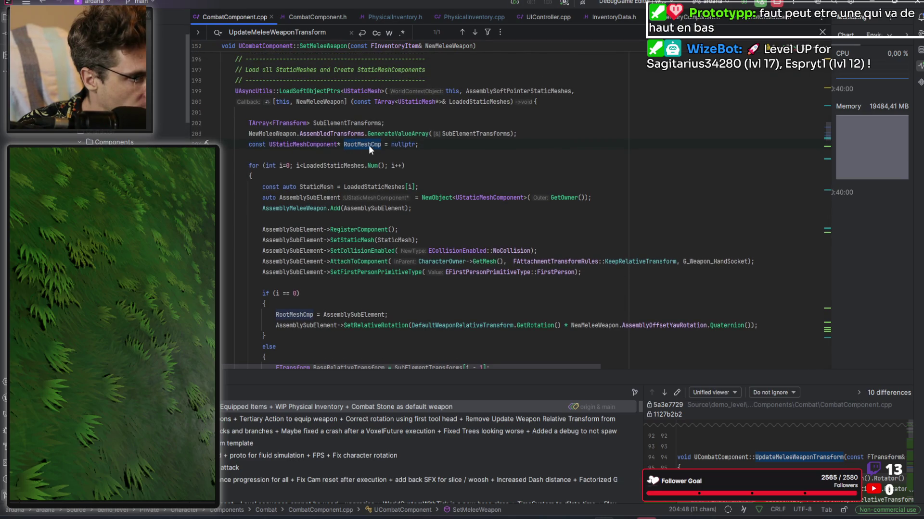
scroll(472, 198, "down", 2)
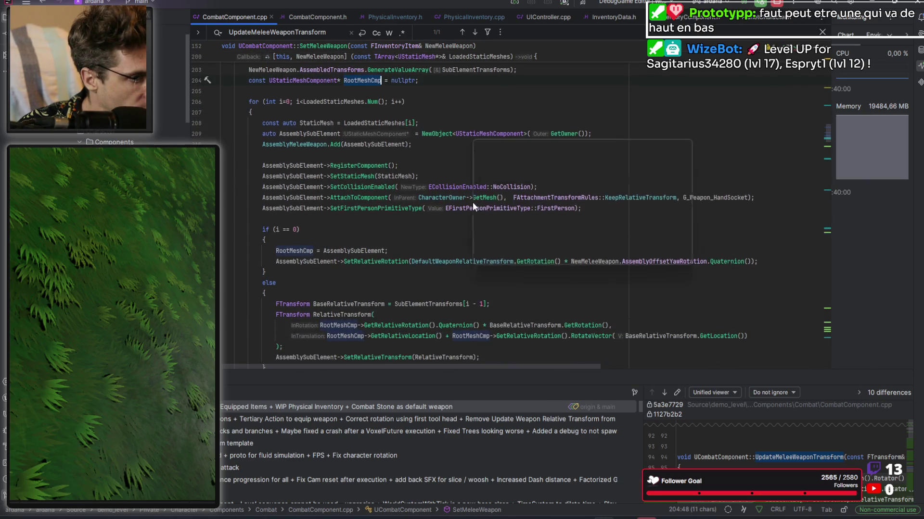
scroll(439, 268, "down", 2)
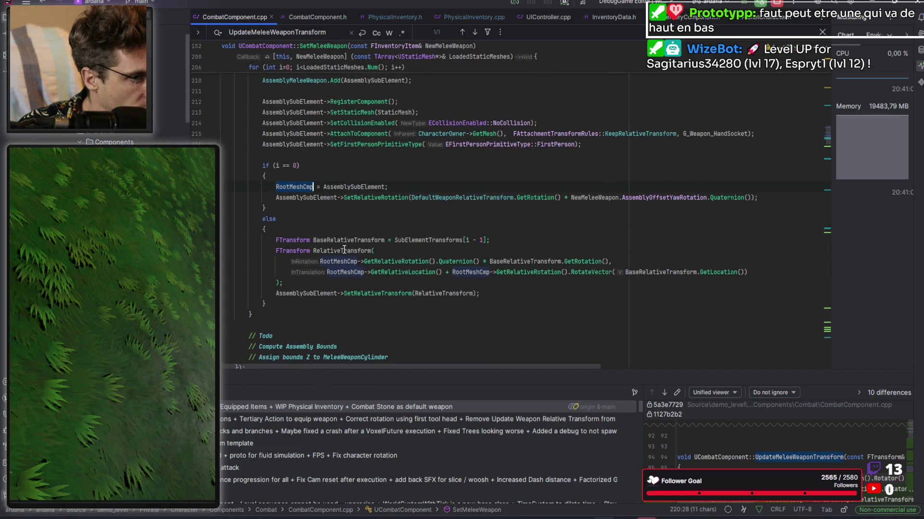
double_click(307, 293)
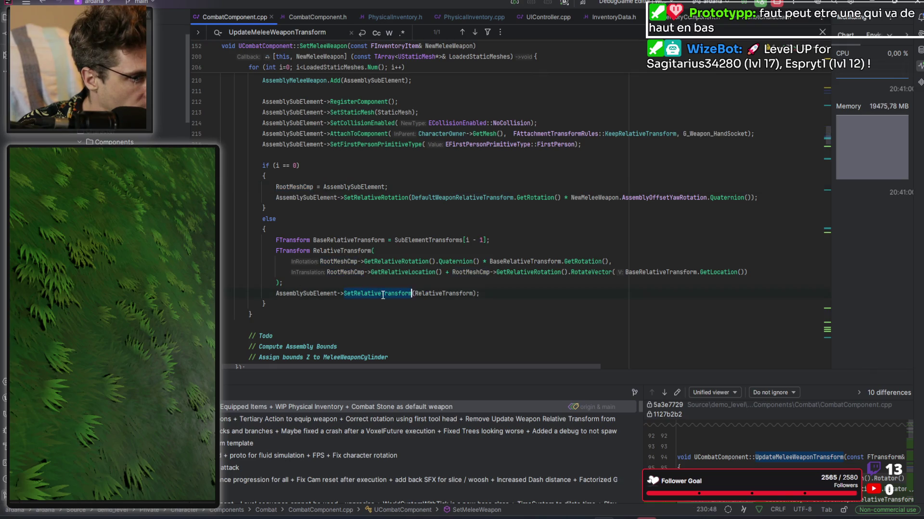
scroll(373, 287, "up", 1)
scroll(373, 287, "up", 3)
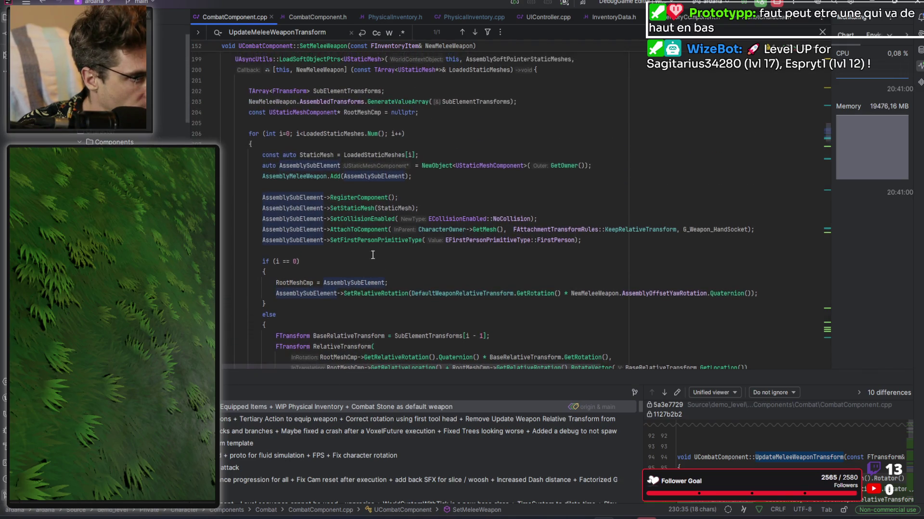
double_click(299, 175)
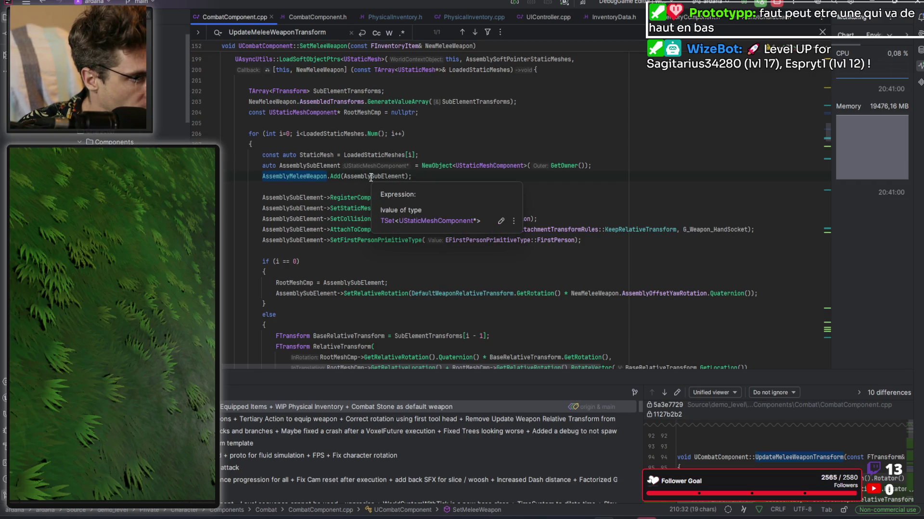
scroll(378, 206, "down", 3)
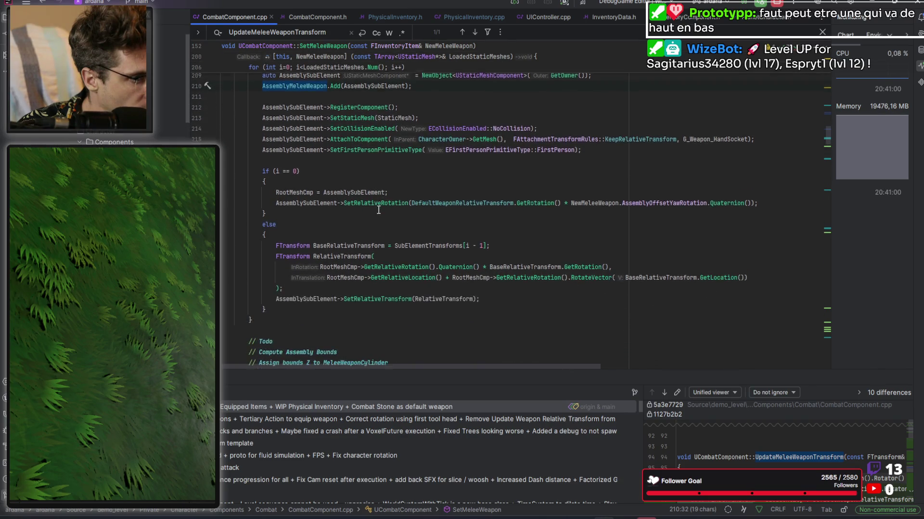
scroll(379, 211, "down", 1)
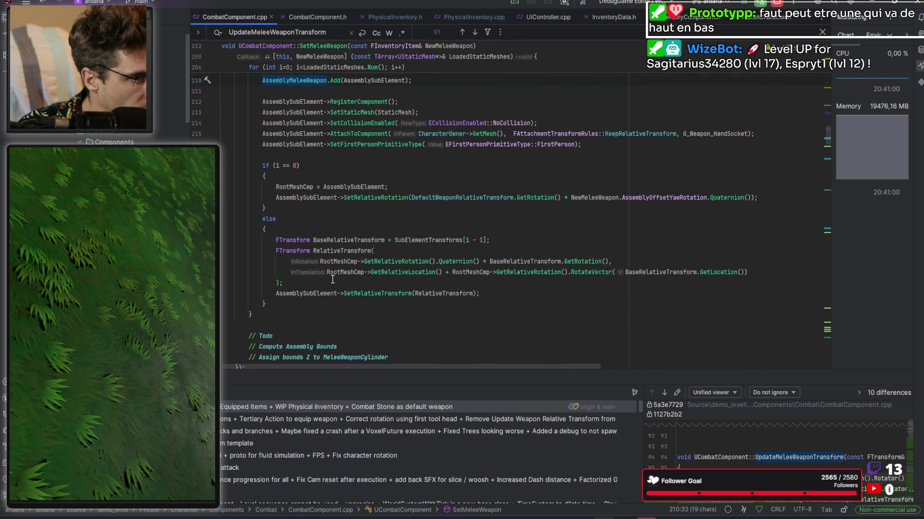
scroll(333, 279, "up", 1)
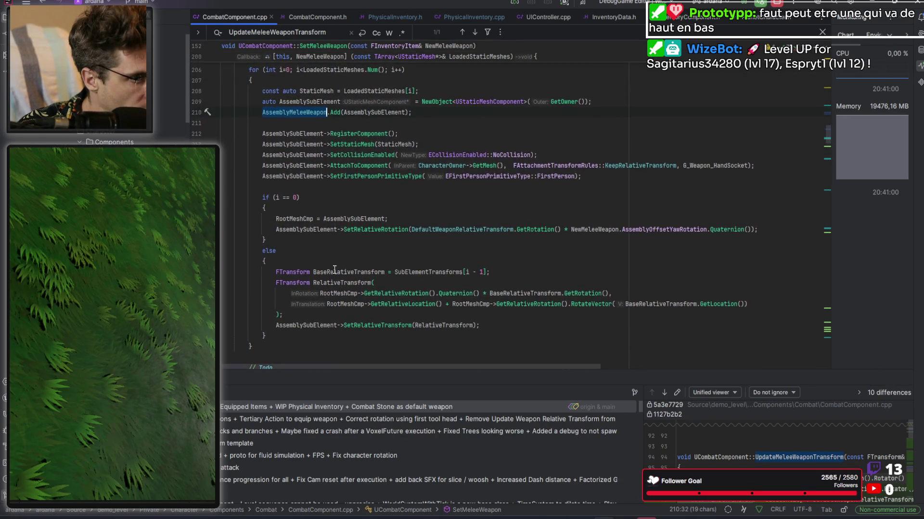
double_click(648, 165)
scroll(648, 218, "up", 1)
scroll(647, 219, "up", 1)
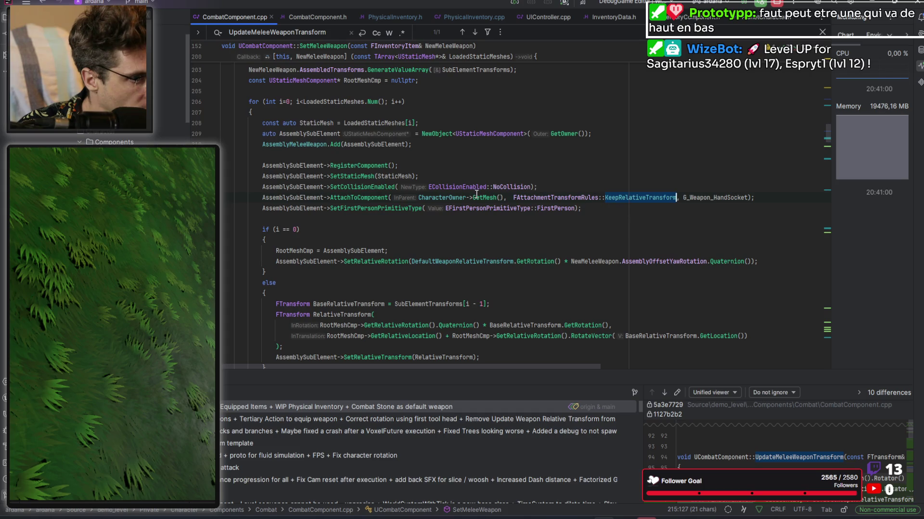
double_click(384, 198)
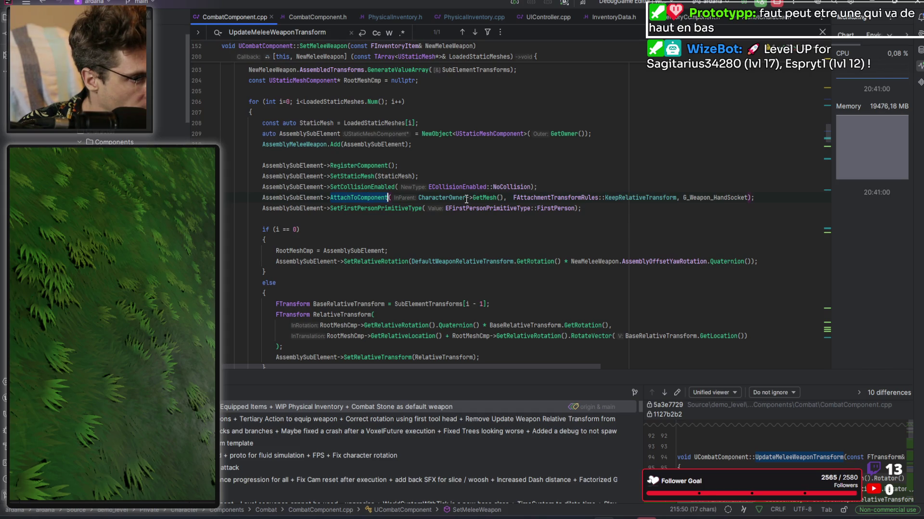
double_click(483, 199)
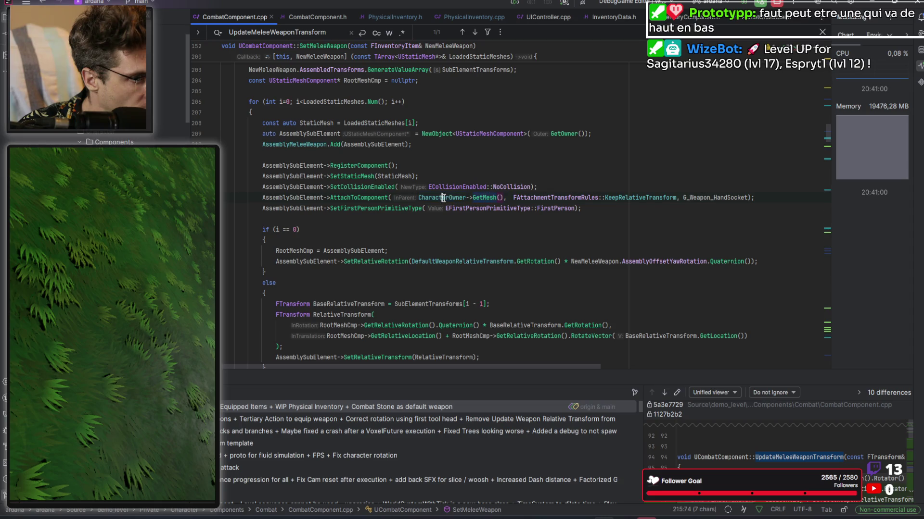
double_click(558, 198)
double_click(652, 199)
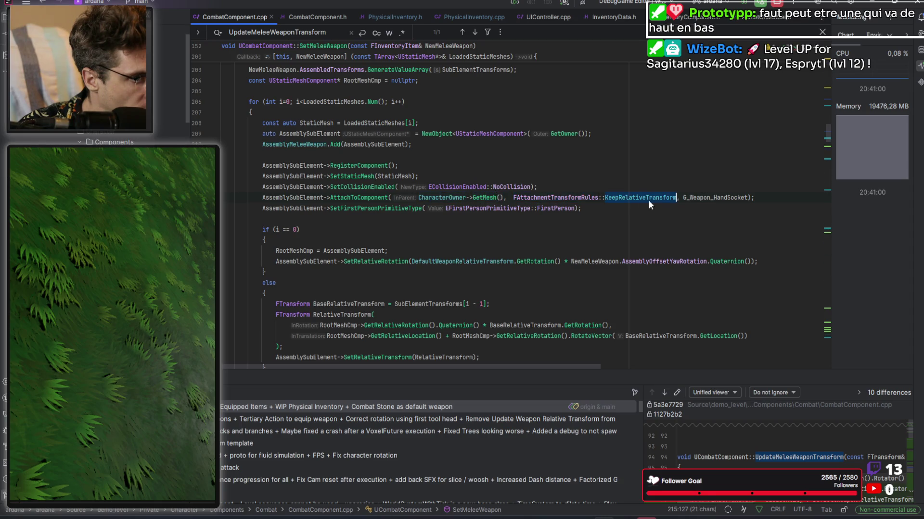
left_click(299, 197)
left_click(375, 194)
double_click(374, 197)
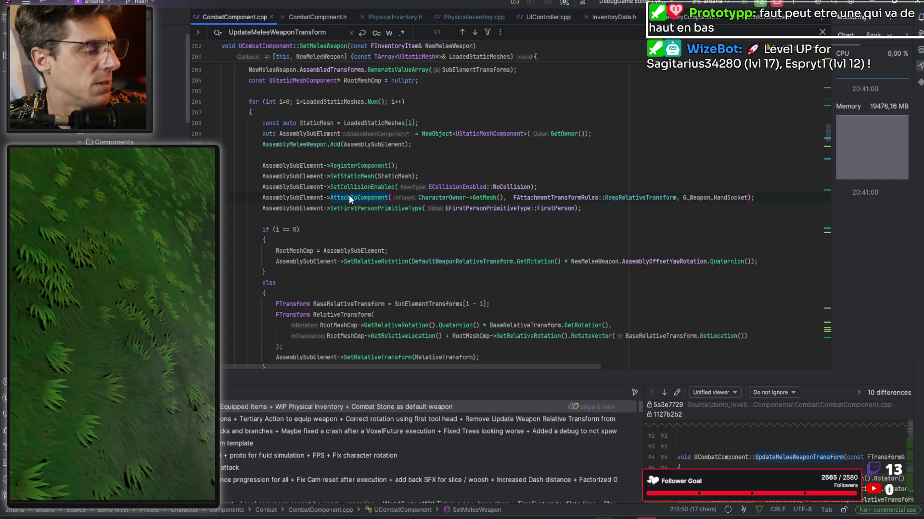
scroll(368, 215, "up", 10)
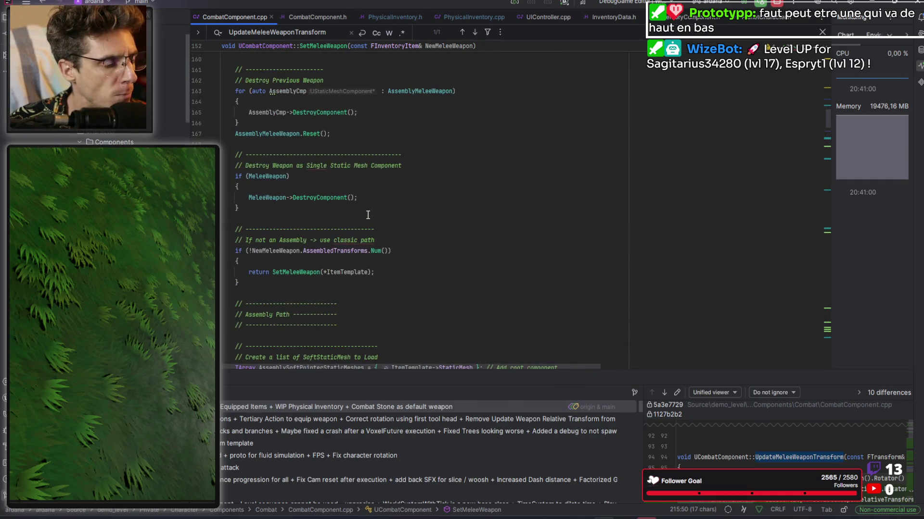
scroll(336, 211, "up", 1)
double_click(259, 207)
scroll(419, 205, "down", 11)
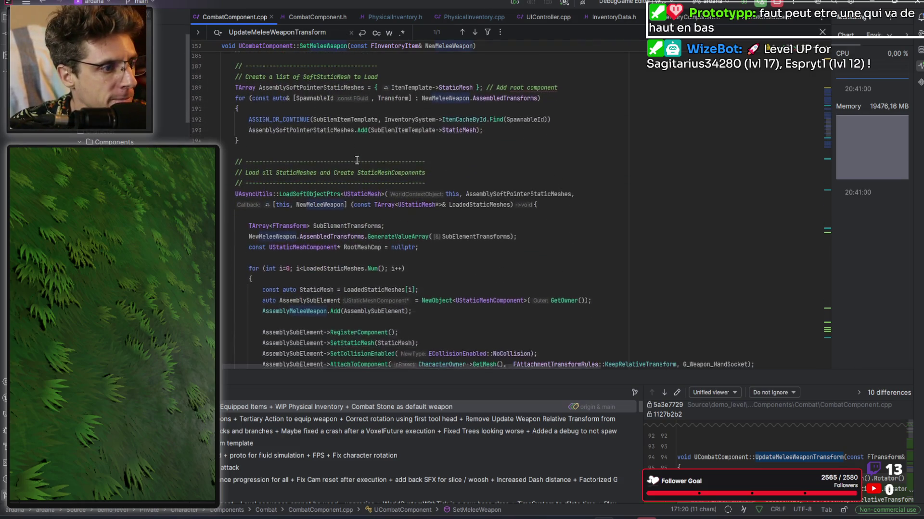
scroll(327, 202, "down", 3)
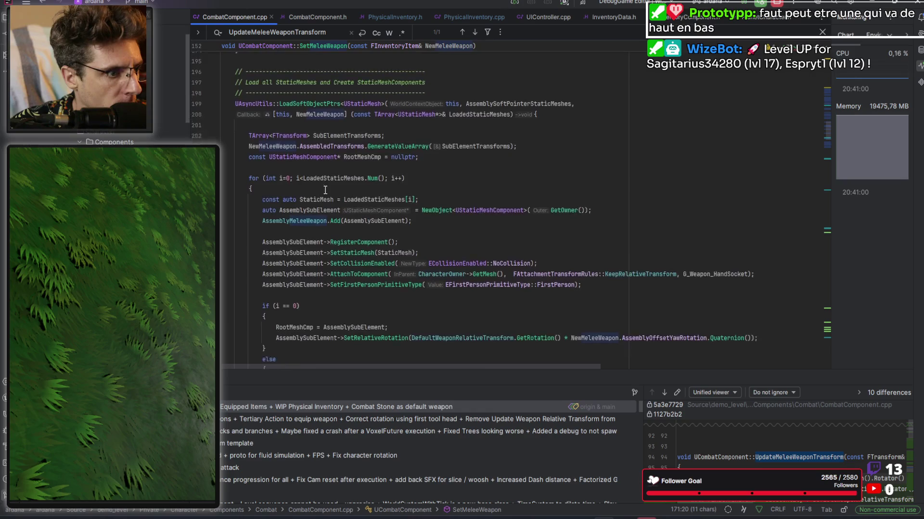
scroll(321, 212, "down", 1)
double_click(294, 251)
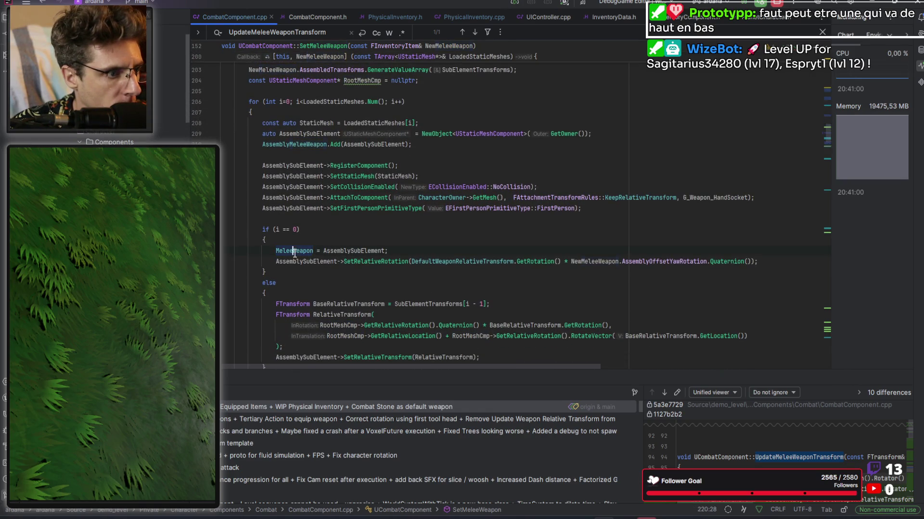
Step: Select MeleeWeapon in the i == 0 branch on line 220, then move below the collision setup line
double_click(357, 250)
double_click(310, 249)
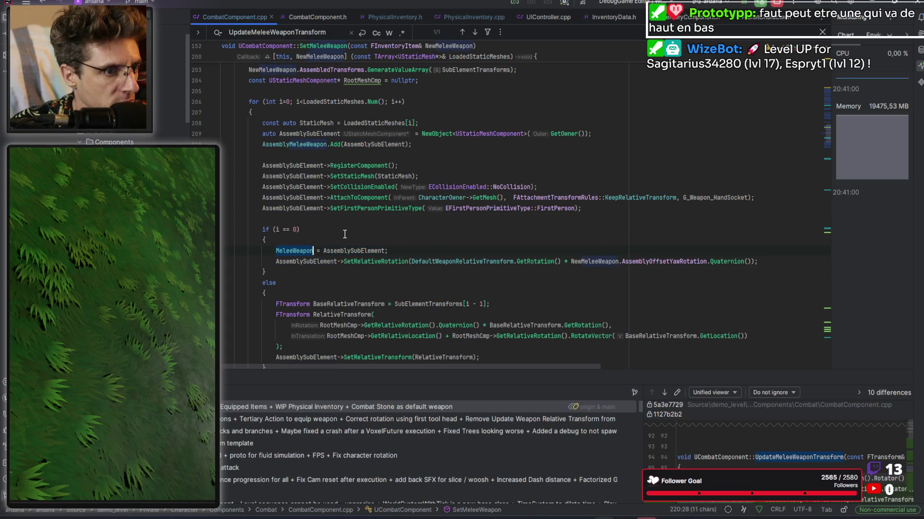
scroll(344, 234, "down", 1)
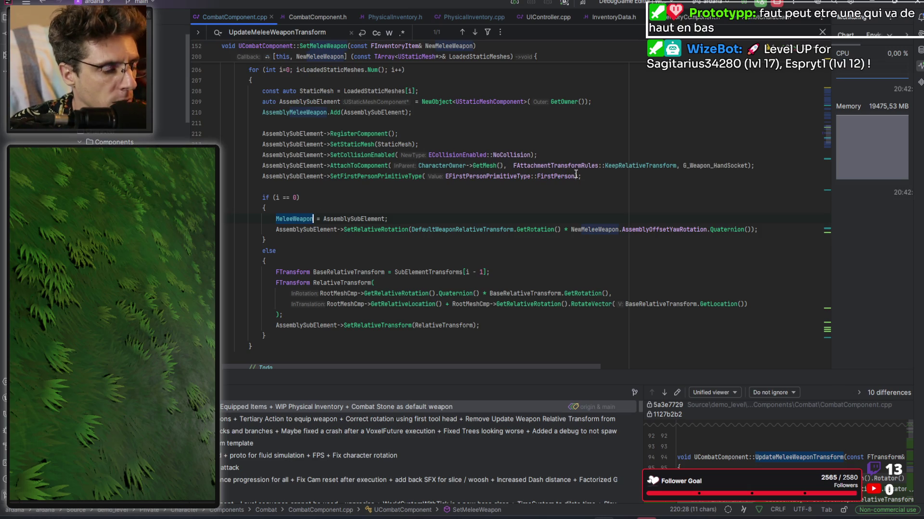
left_click(560, 154)
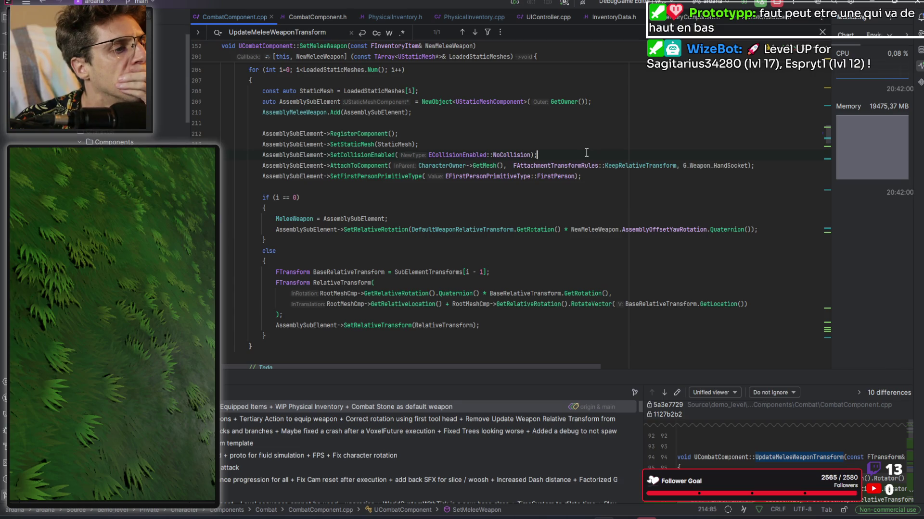
Step: Add 'UPrimitiveComponent* Parent = i == 0 ? CharacterOwner->GetMesh() : MeleeWeapon;' above the attach line
key("Return")
key("Return")
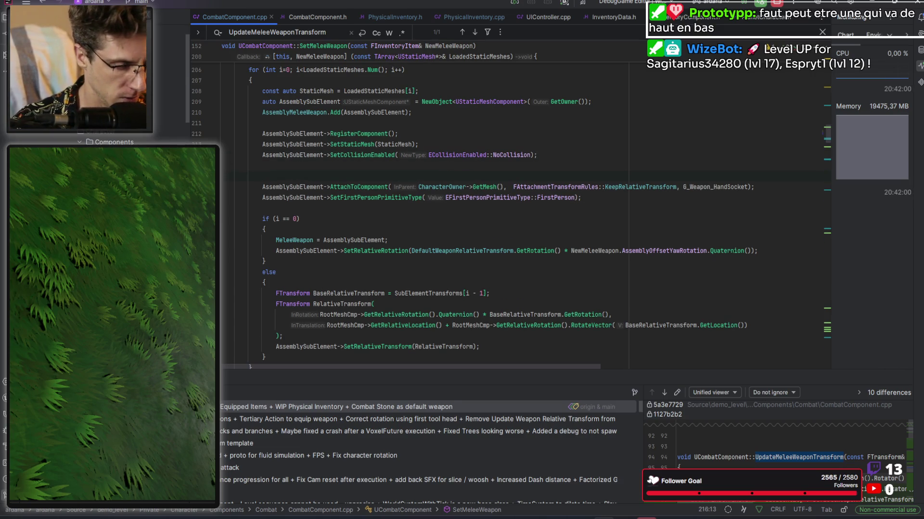
type("UPrimi")
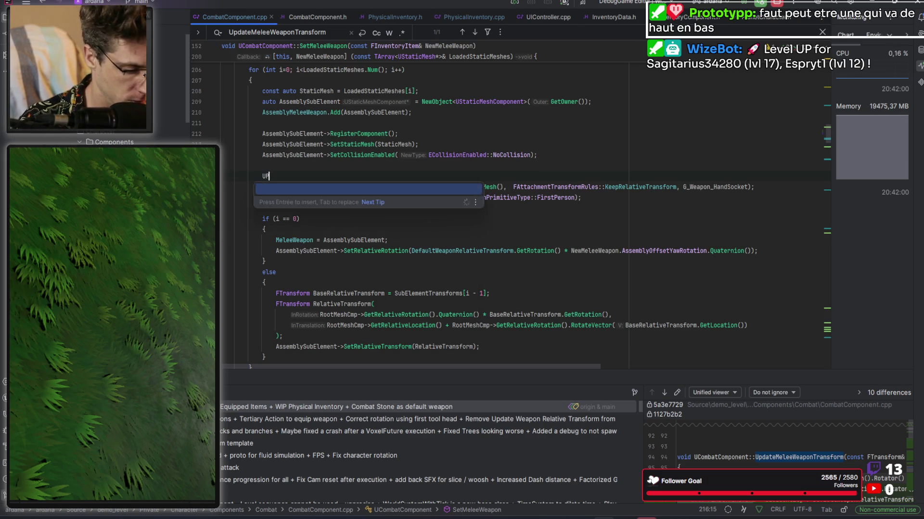
key("Return")
type("* ")
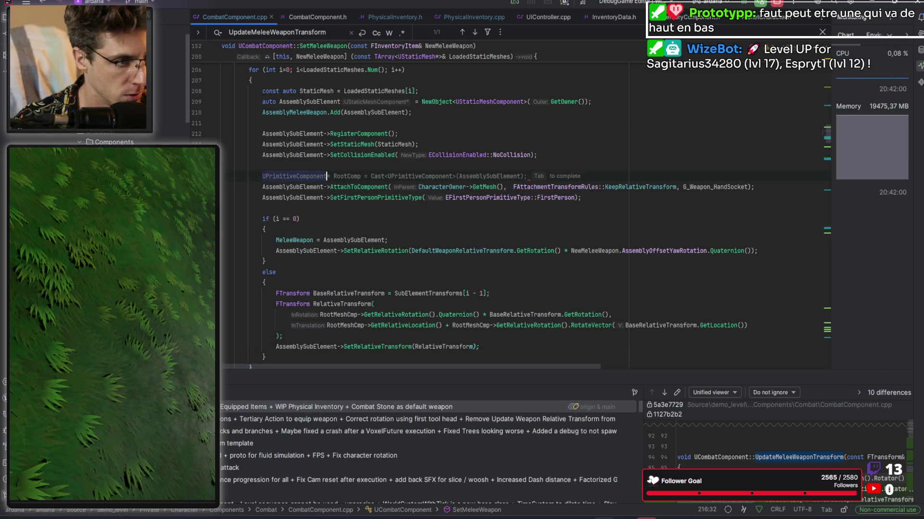
type("AttachTo")
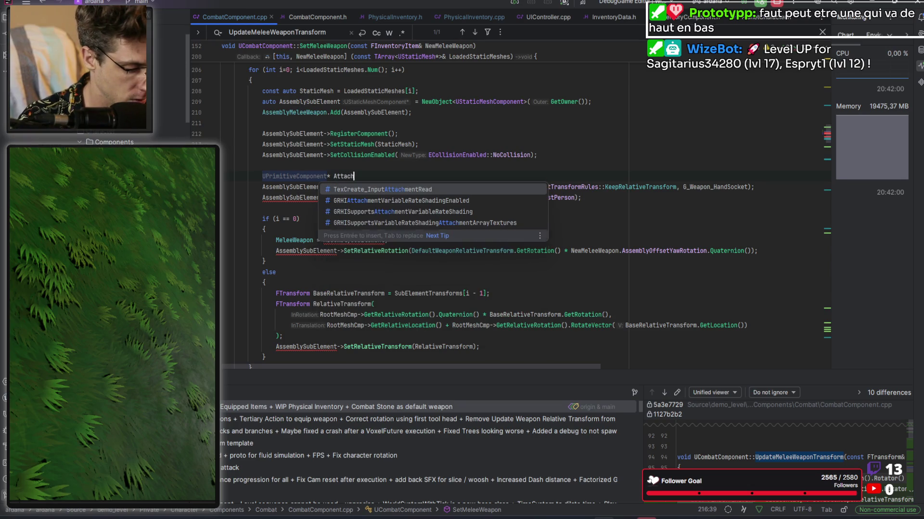
key("BackSpace")
key("BackSpace")
key("BackSpace")
type("P")
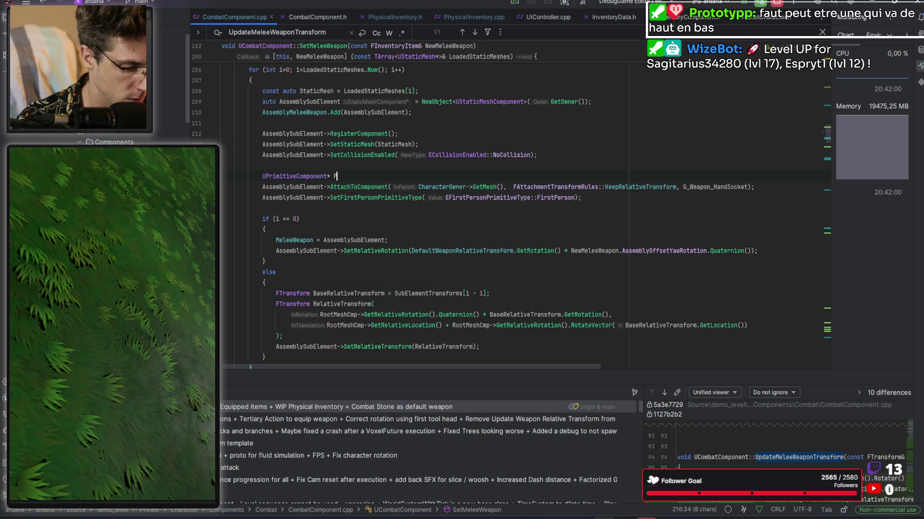
type("arent = ")
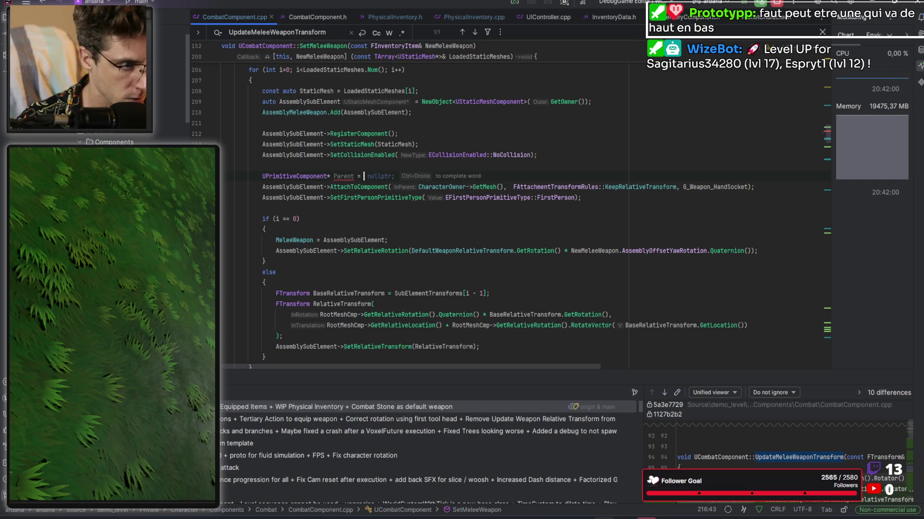
type("i == 0 ")
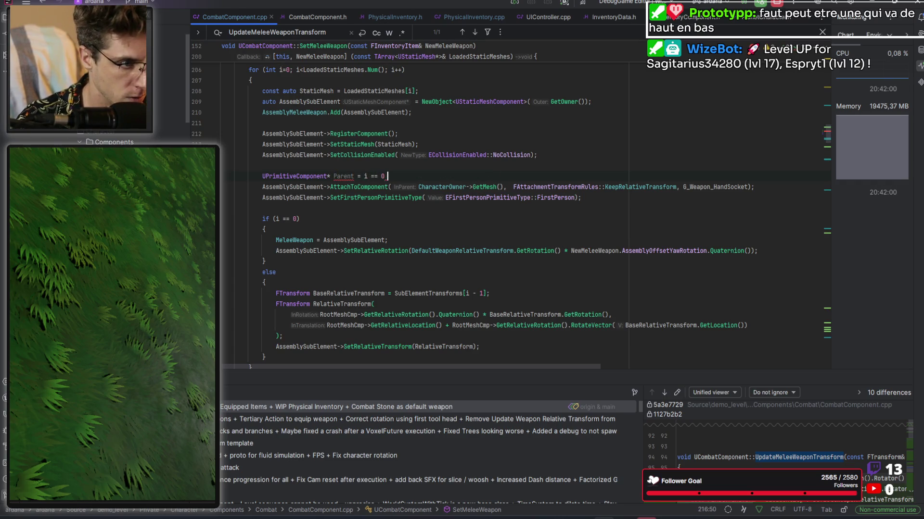
type("?")
key("Down")
key("ctrl+shift+Right")
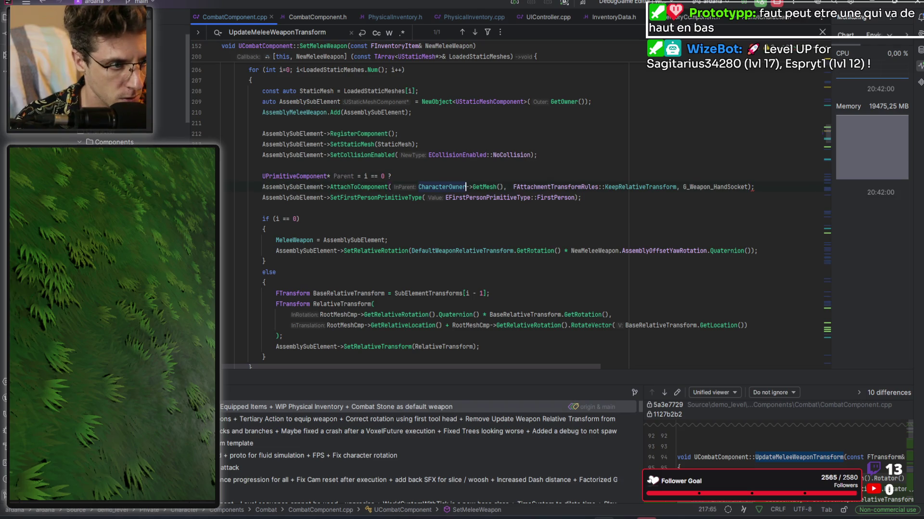
key("ctrl+shift+Right")
key("ctrl+shift+Right")
key("ctrl+shift+Right")
type("CharacterOwner->GetMesh()")
type(":")
key("Down")
key("Down")
key("Down")
key("Down")
key("Up")
key("Up")
key("Up")
key("End")
type("MeleeWeapon;")
Step: Pass Parent to AttachToComponent in place of the old mesh argument
key("Home")
key("ctrl+Right")
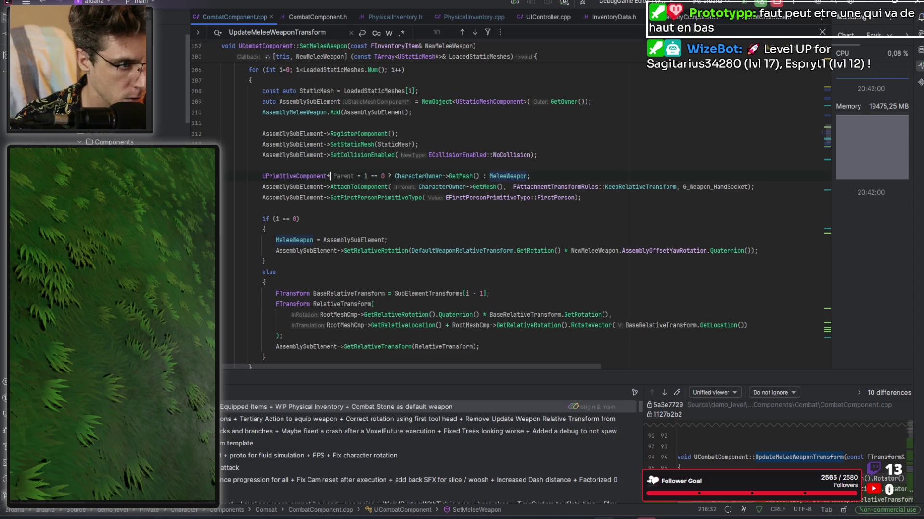
key("Down")
key("ctrl+Right")
key("ctrl+Right")
key("ctrl+Right")
key("ctrl+shift+Right")
key("ctrl+shift+Right")
key("ctrl+shift+Right")
type("Parent")
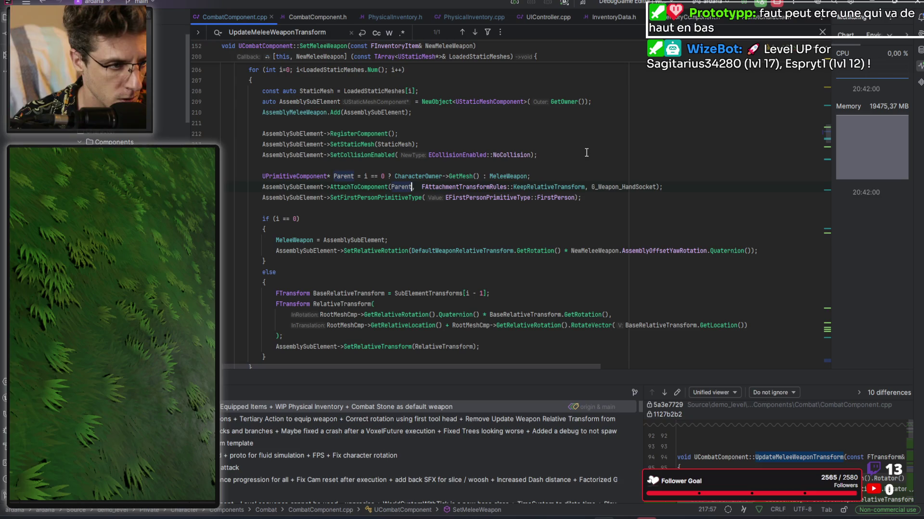
double_click(516, 177)
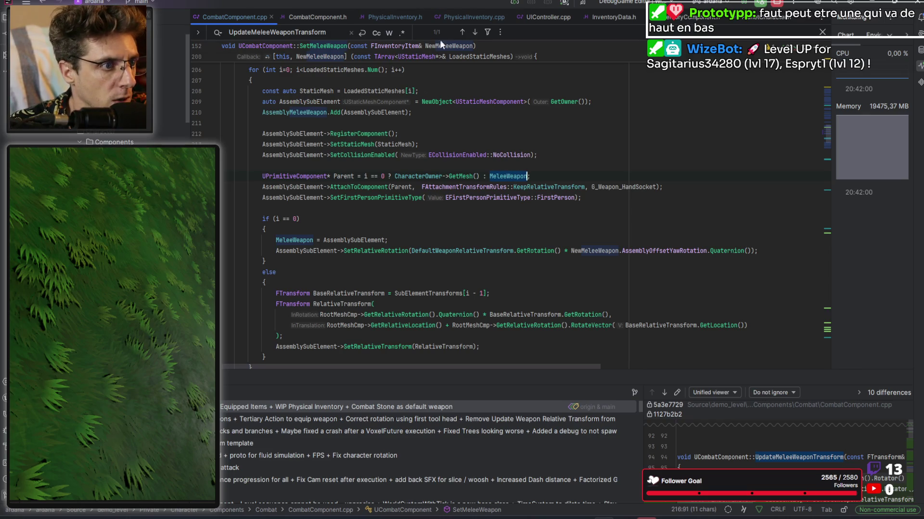
Step: Replace the remaining RootMeshCmp occurrences in the assembly code with MeleeWeapon
double_click(513, 177)
key("ctrl+c")
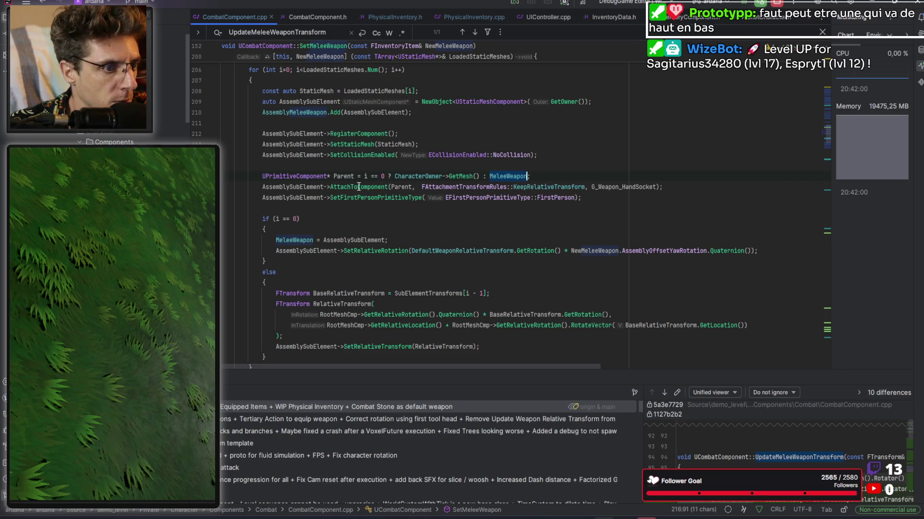
left_click(625, 197)
scroll(640, 197, "down", 1)
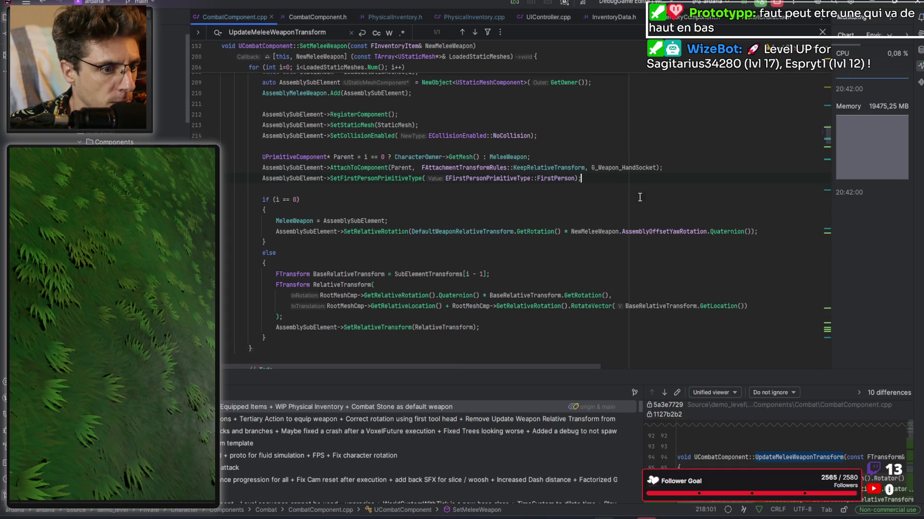
double_click(336, 283)
scroll(336, 222, "up", 3)
scroll(318, 228, "down", 3)
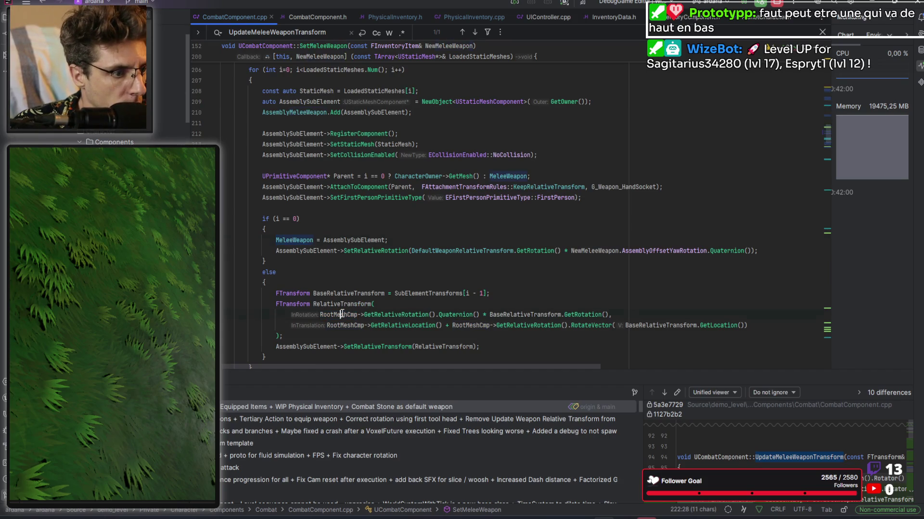
key("ctrl+v")
double_click(351, 326)
key("ctrl+v")
double_click(470, 325)
key("ctrl+v")
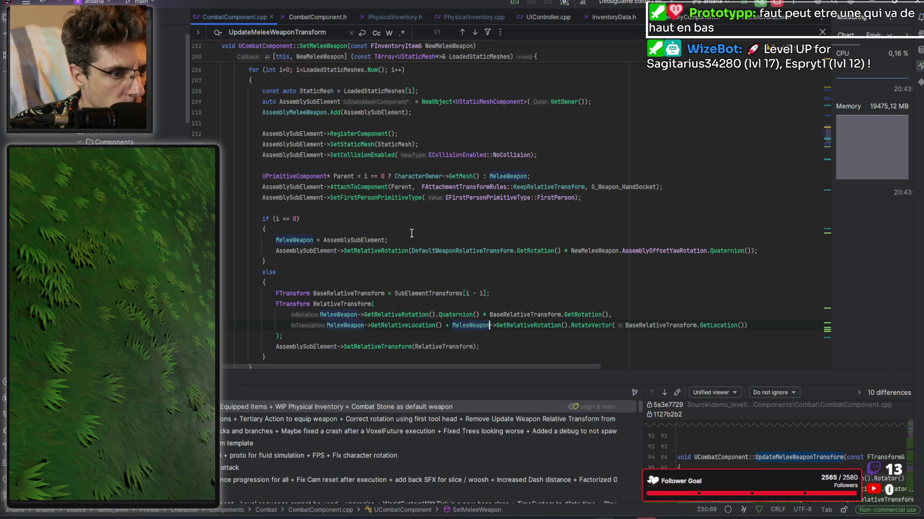
Step: Clear the leftover RootMeshCmp declaration and recompile with Live Coding (Ctrl+Alt+F11)
scroll(362, 99, "up", 3)
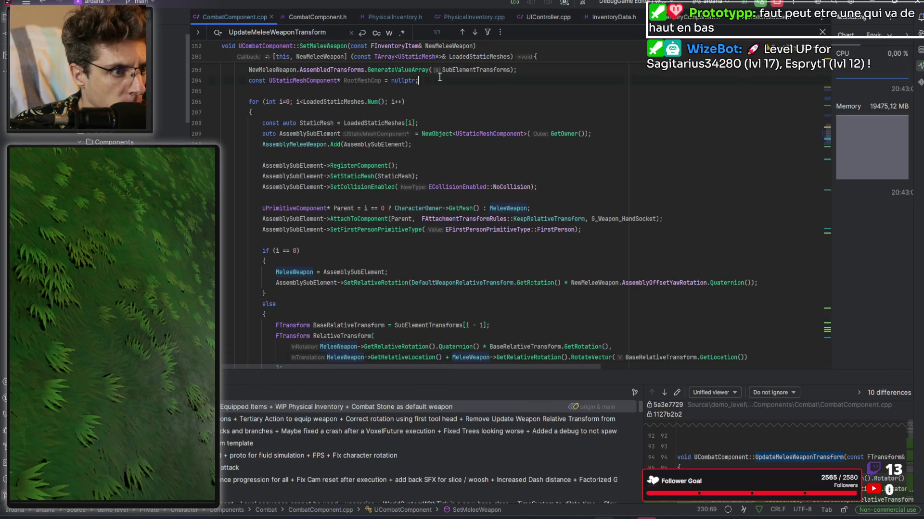
key("ctrl+alt+Left")
scroll(459, 145, "down", 4)
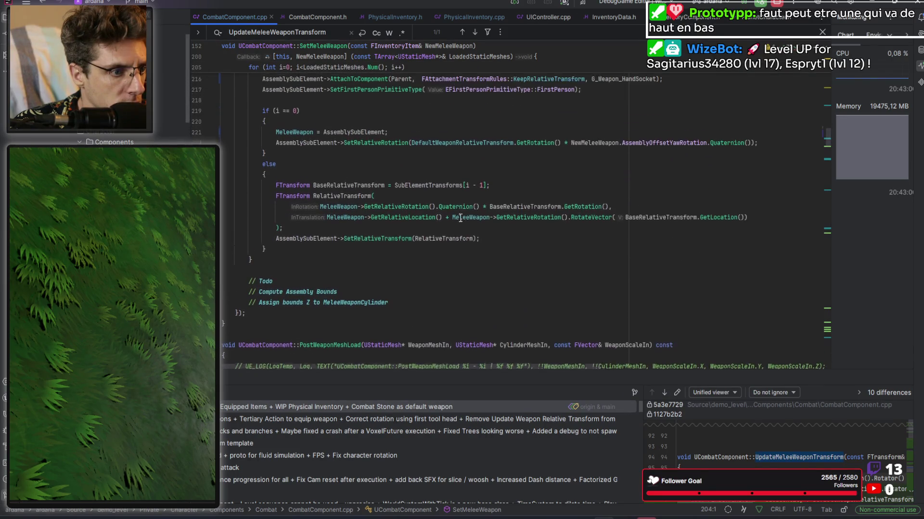
key("ctrl+alt+F11")
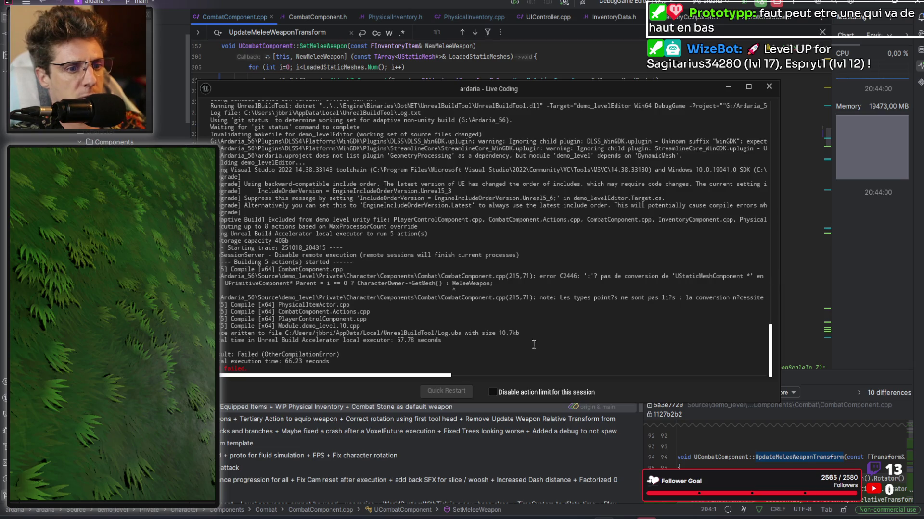
Step: Read the C2446 pointer-conversion error on line 215, then minimize the Live Coding log
left_click_drag(441, 377, 502, 377)
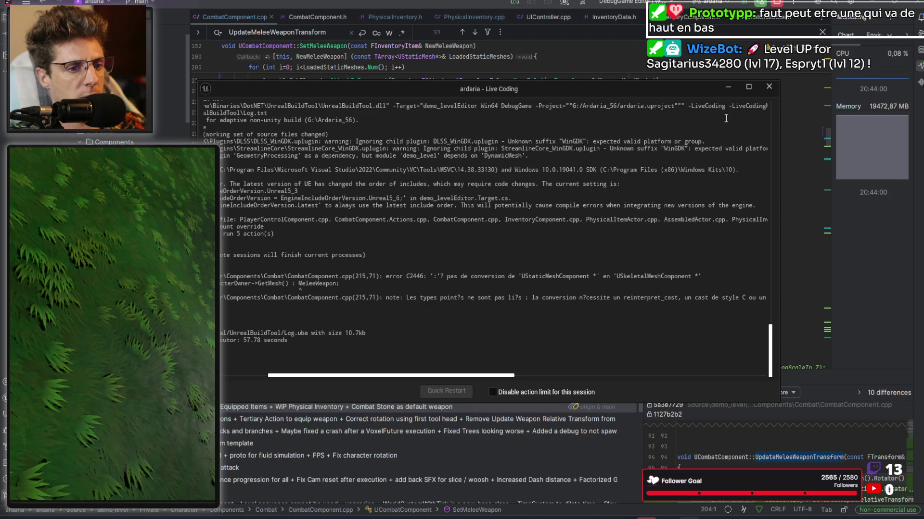
left_click(729, 91)
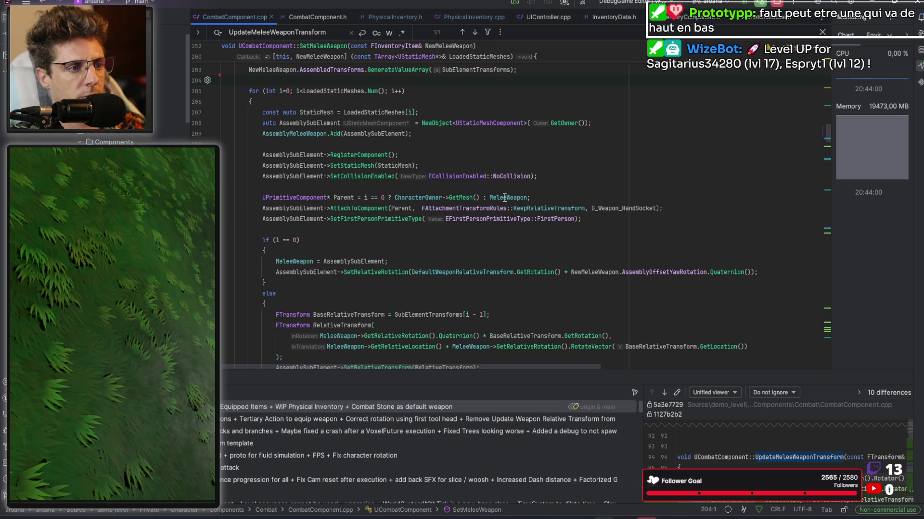
Step: Change Parent's type from UPrimitiveComponent to USceneComponent and live-compile with Ctrl+Alt+F11
mouse_move(504, 197)
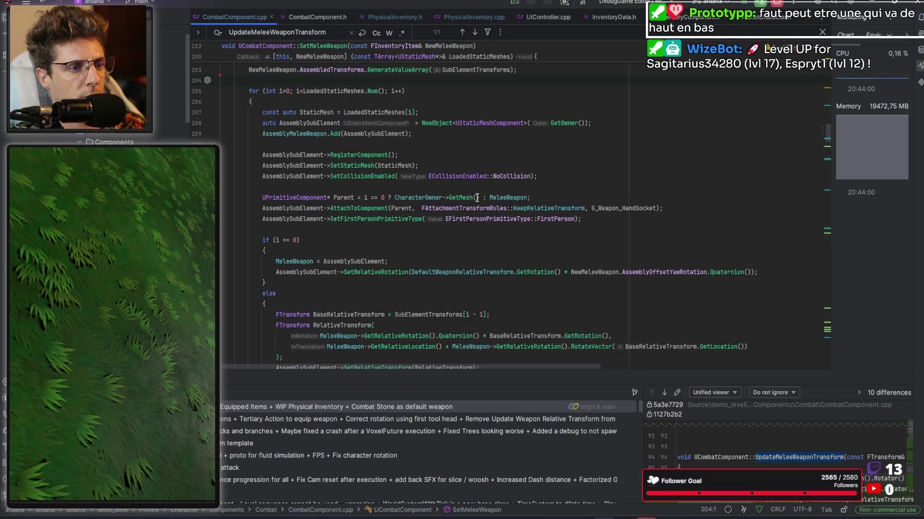
mouse_move(464, 198)
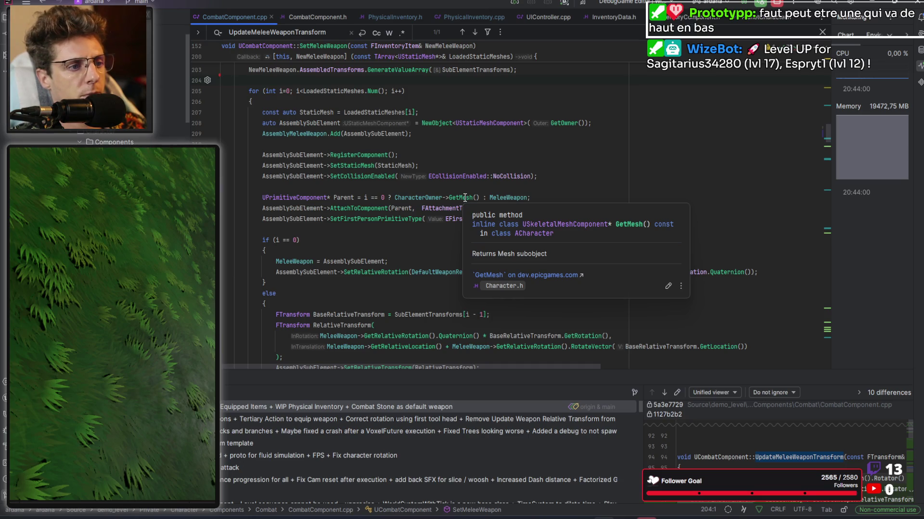
mouse_move(304, 199)
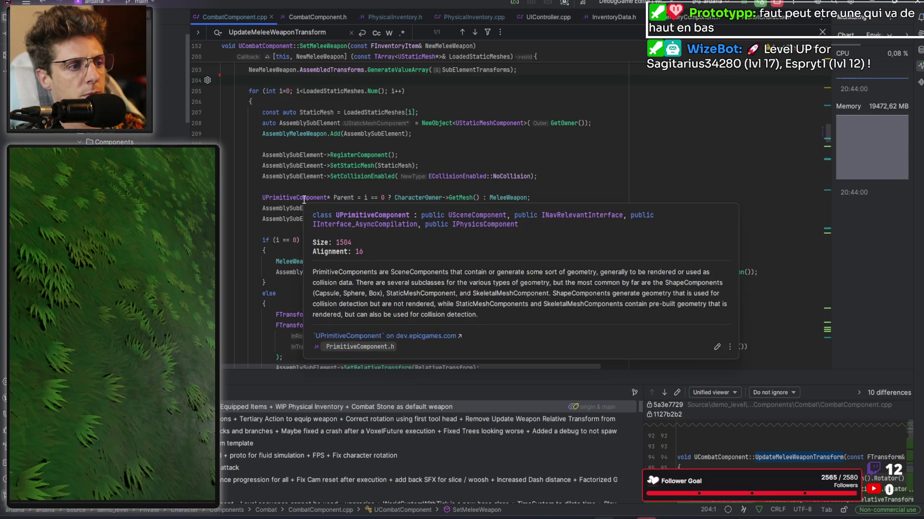
double_click(304, 198)
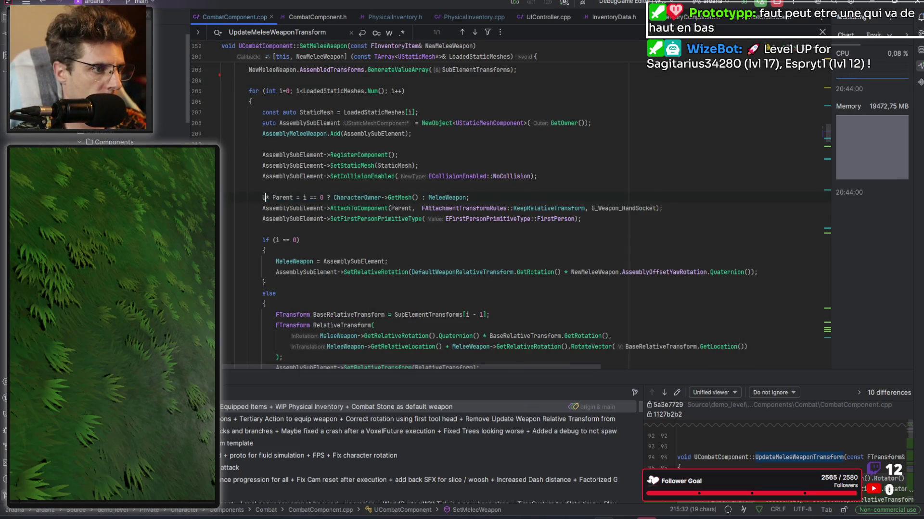
type("USc")
key("Down")
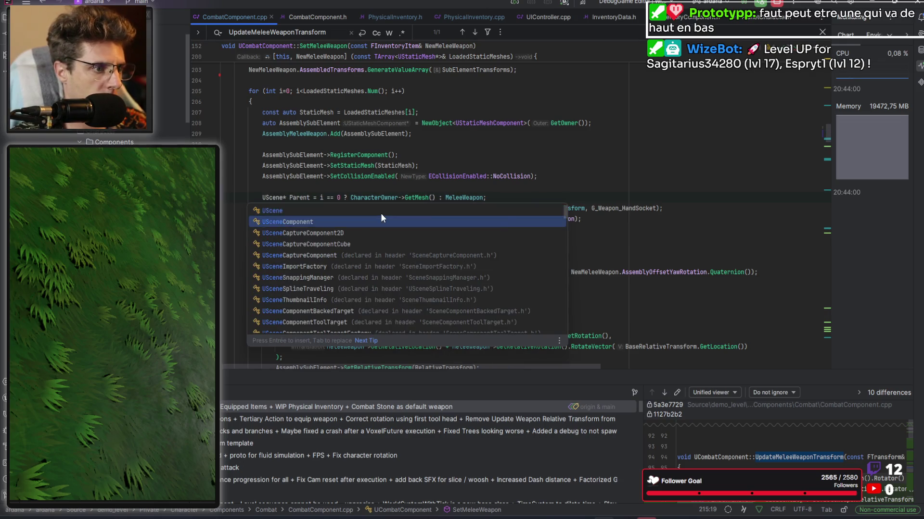
key("Return")
key("End")
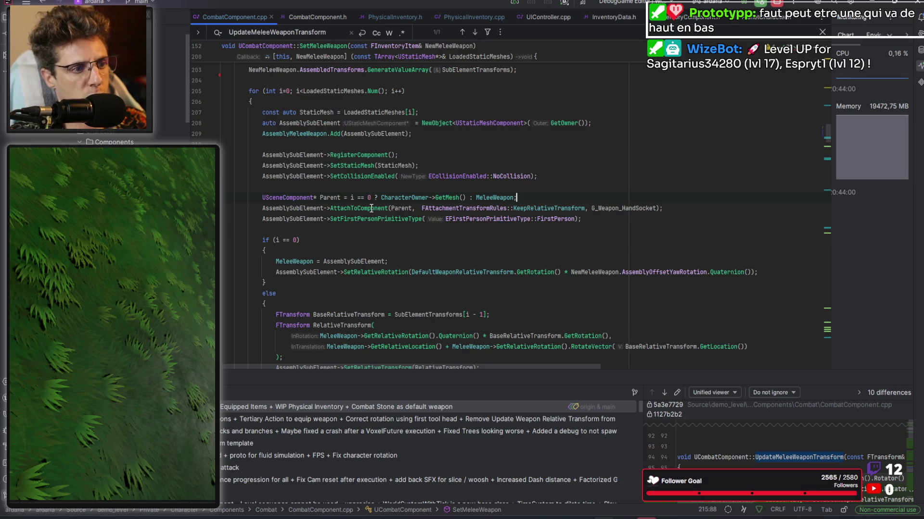
mouse_move(372, 208)
key("ctrl+alt+F11")
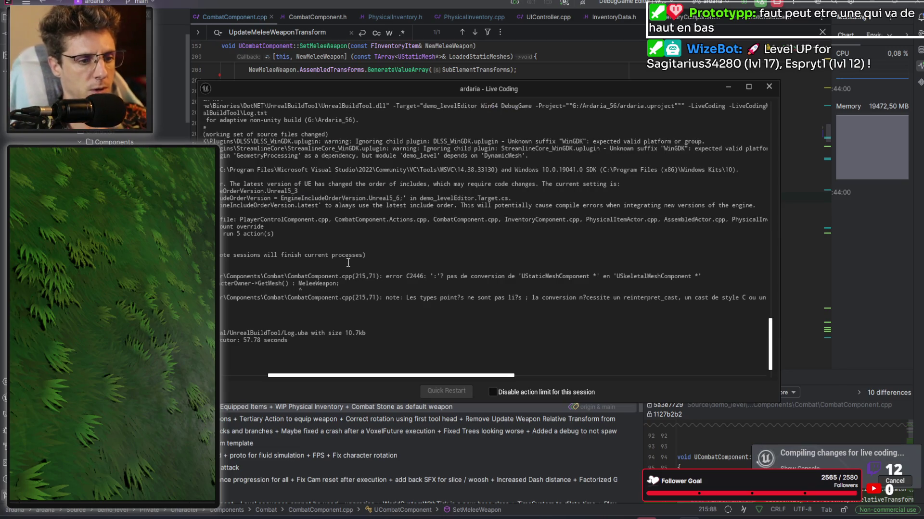
Step: Review the repeated line 215 C2446 failure, close the log, and start a project build
left_click_drag(404, 377, 356, 377)
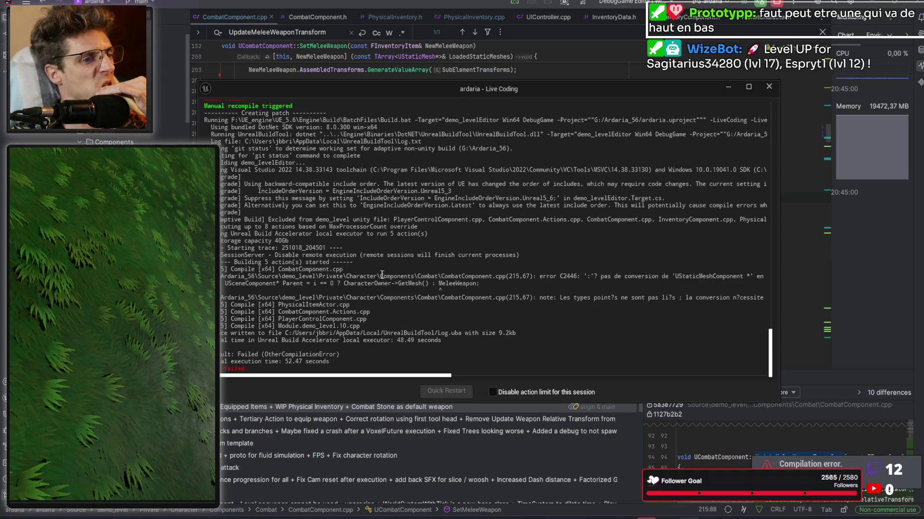
key("alt+Tab")
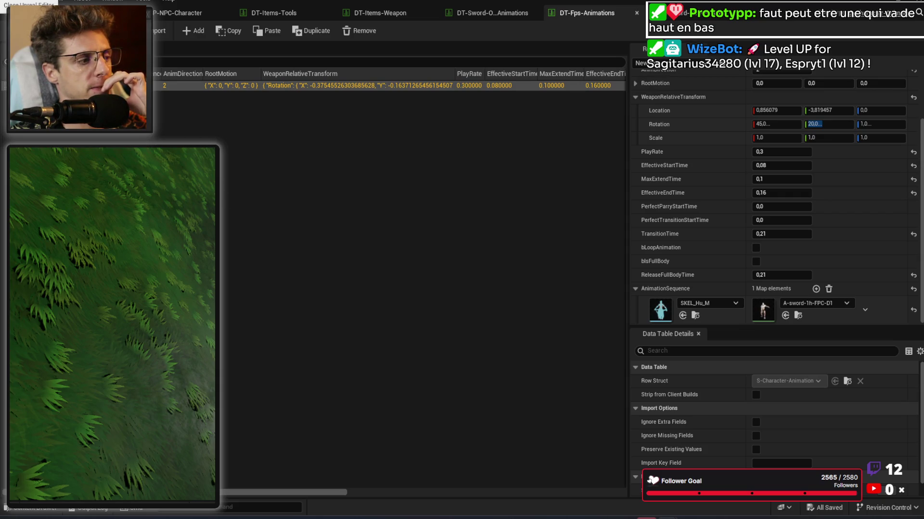
key("alt+Tab")
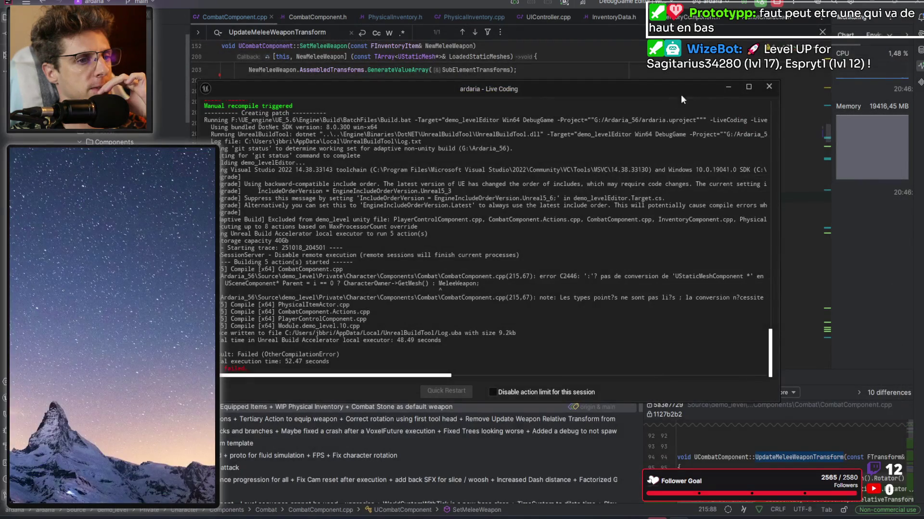
key("alt+Tab")
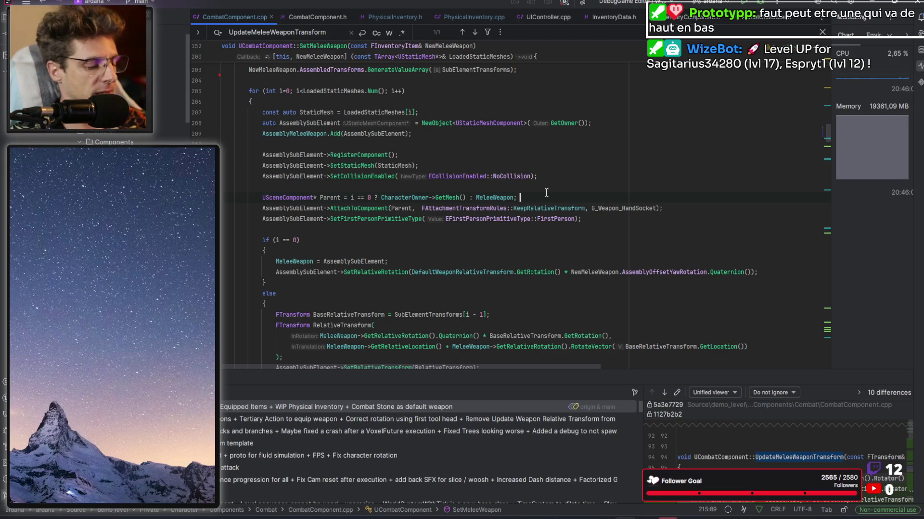
key("ctrl+shift+b")
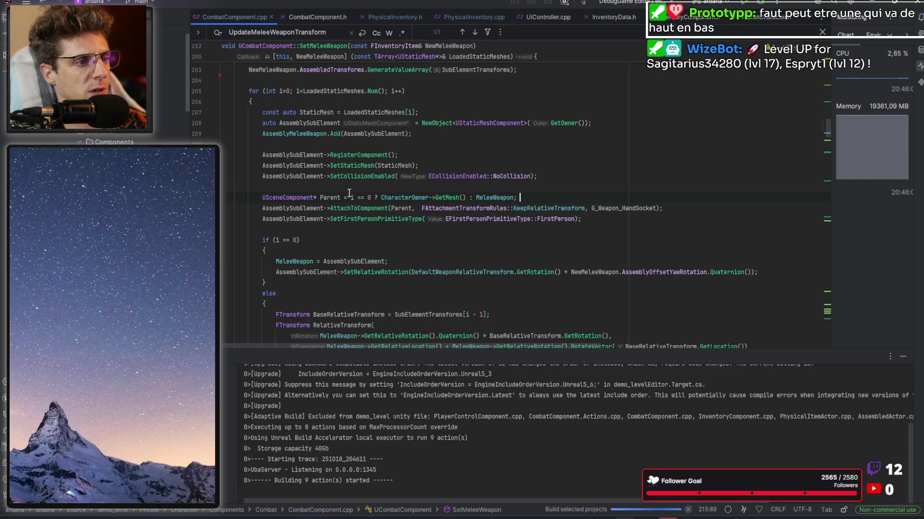
Step: Wrap CharacterOwner->GetMesh() in Cast<USceneComponent>( on line 215
mouse_move(331, 199)
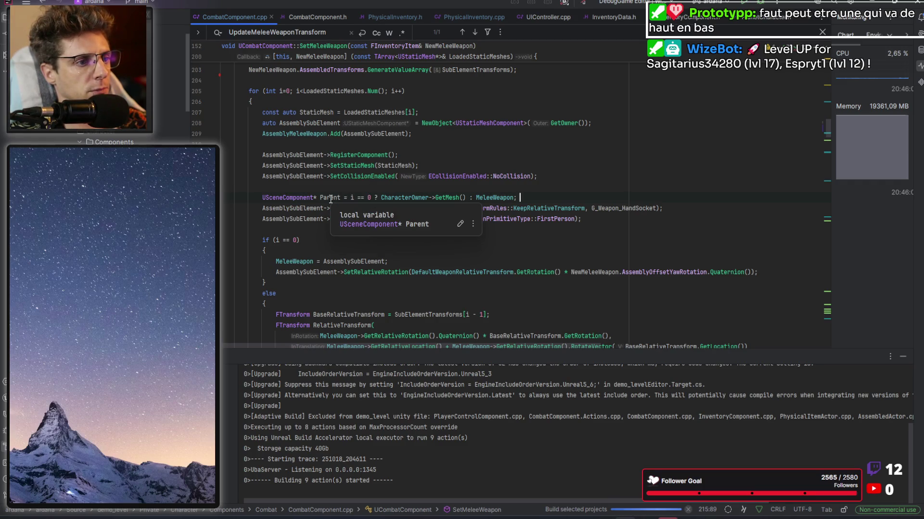
double_click(294, 198)
left_click(381, 197)
type("Cast")
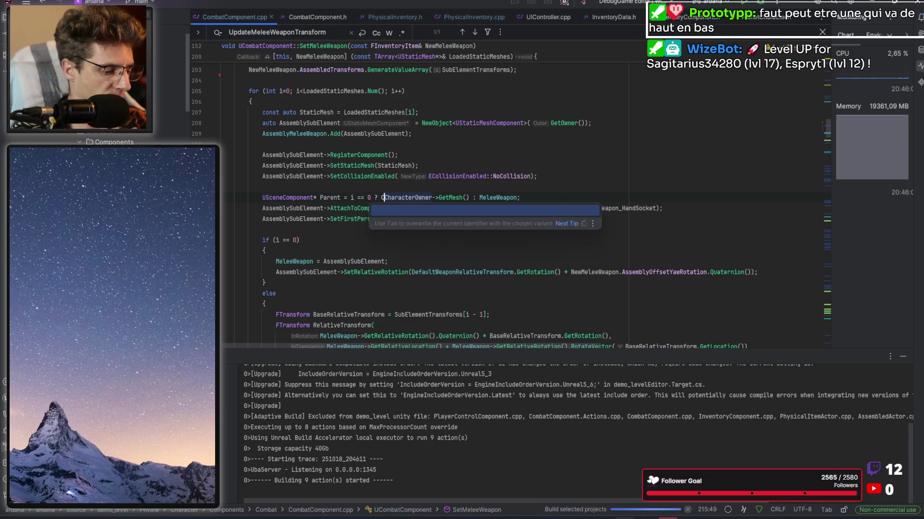
type("<USceneComponent>")
key("ctrl+shift+Right")
key("ctrl+shift+Right")
key("ctrl+shift+Right")
key("ctrl+shift+Right")
type("(")
Step: Wrap MeleeWeapon in Cast<USceneComponent>() as well, then start a project build
key("End")
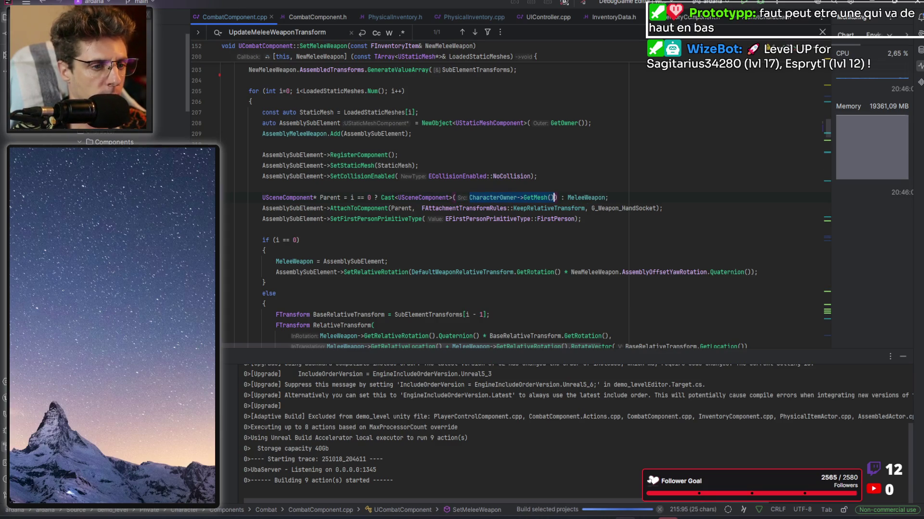
key("ctrl+Right")
key("ctrl+Right")
key("ctrl+Right")
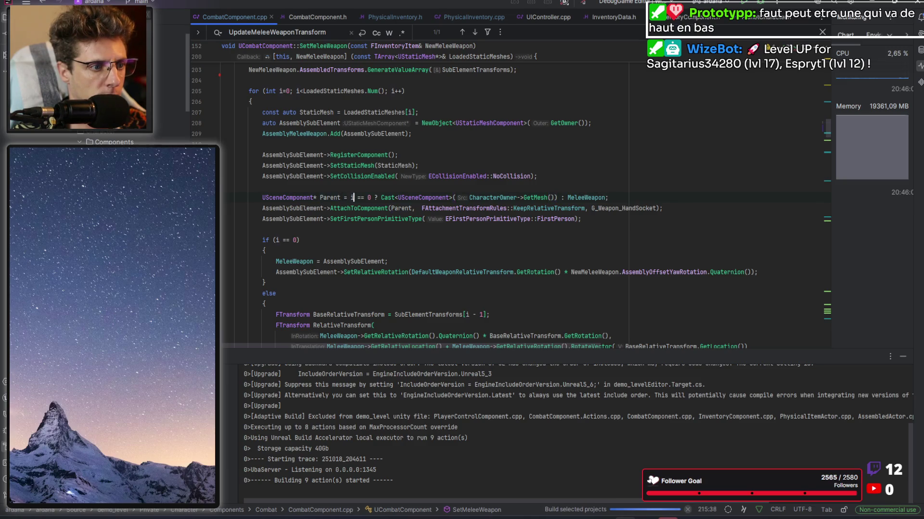
key("ctrl+Right")
key("ctrl+Right")
key("ctrl+Right")
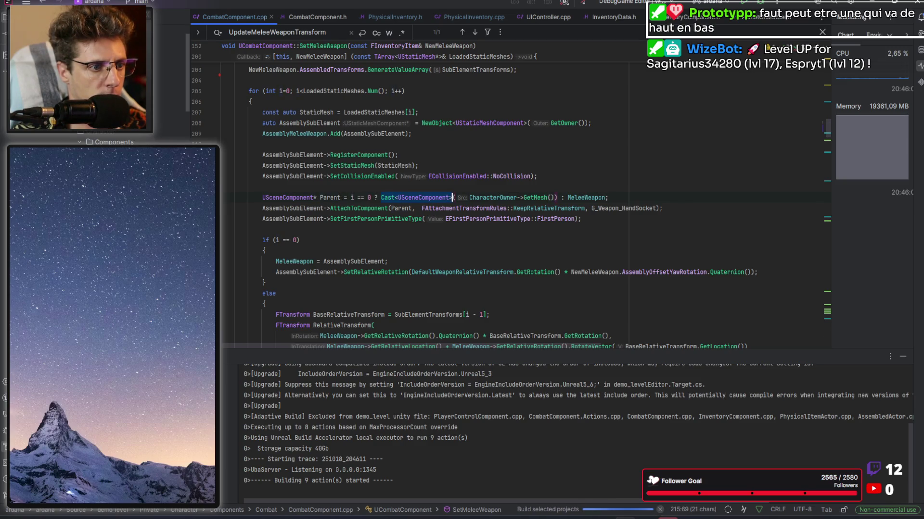
type("Cast<USceneComponent>")
type("(")
key("ctrl+Right")
type(")")
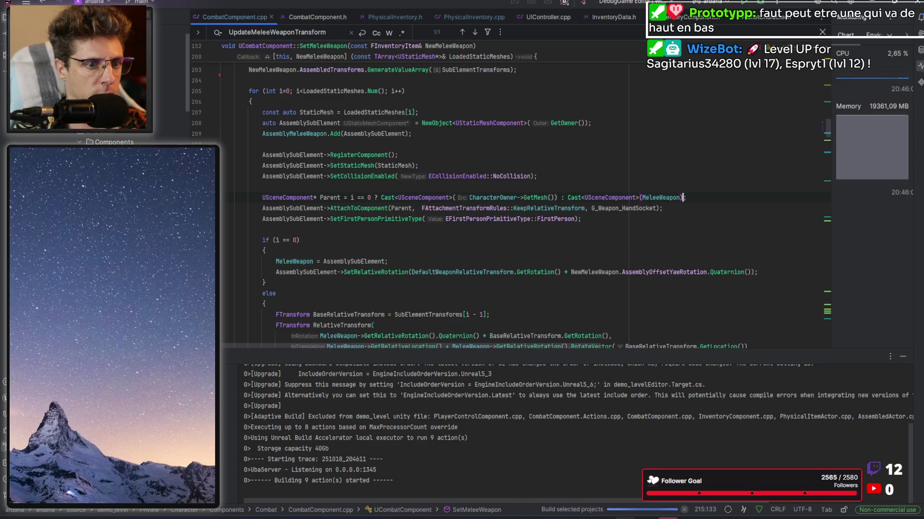
type(";")
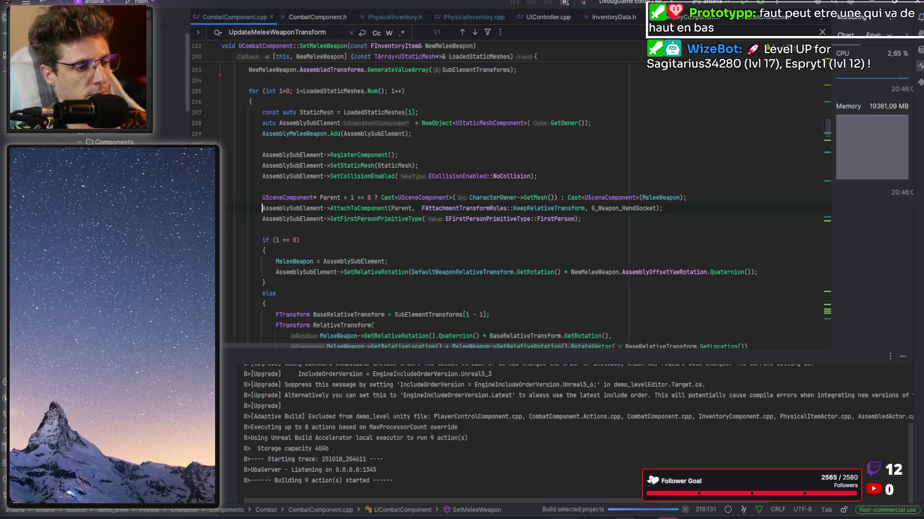
left_click(390, 208)
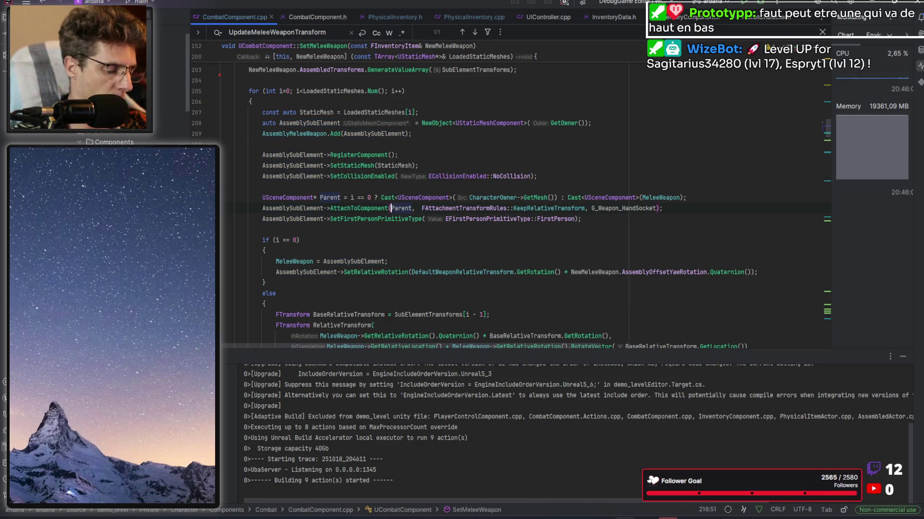
key("ctrl+shift+b")
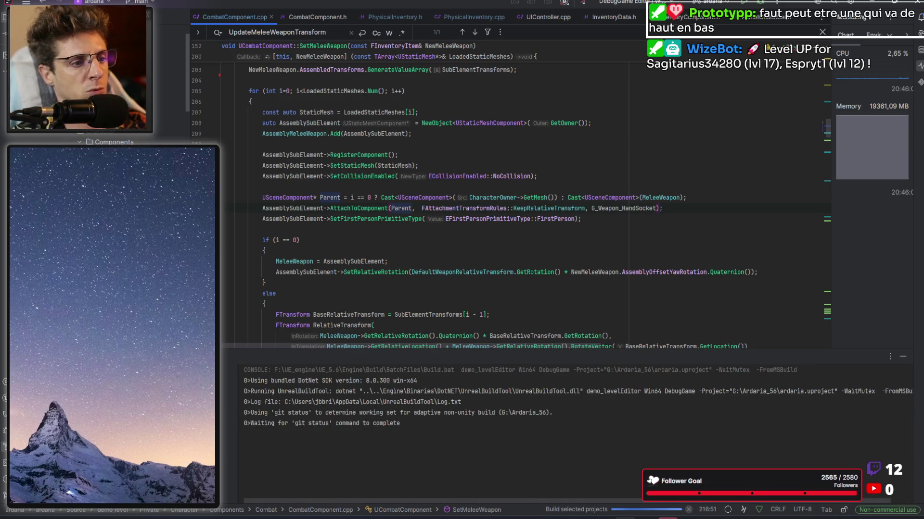
Step: Scroll through SetMeleeWeapon and inspect the MeleeWeapon reference on line 215
scroll(481, 190, "down", 3)
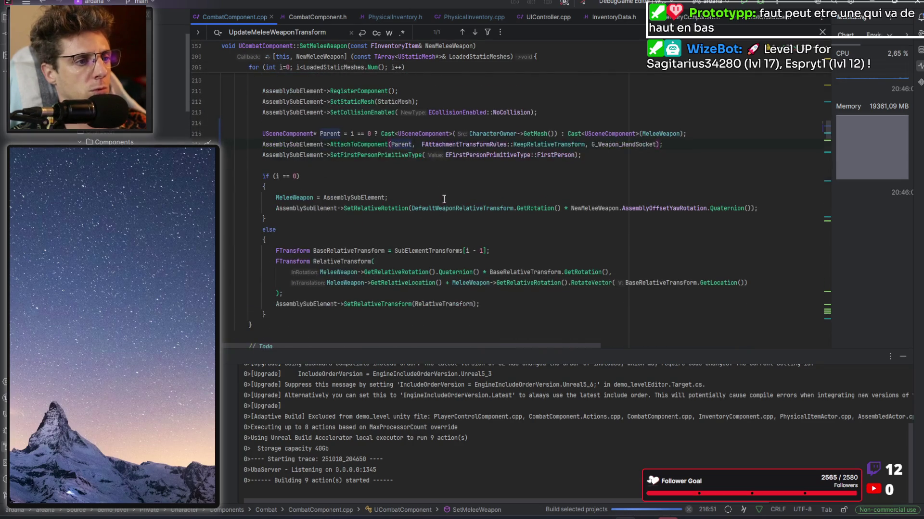
double_click(673, 134)
scroll(566, 204, "down", 1)
scroll(566, 204, "down", 3)
mouse_move(350, 134)
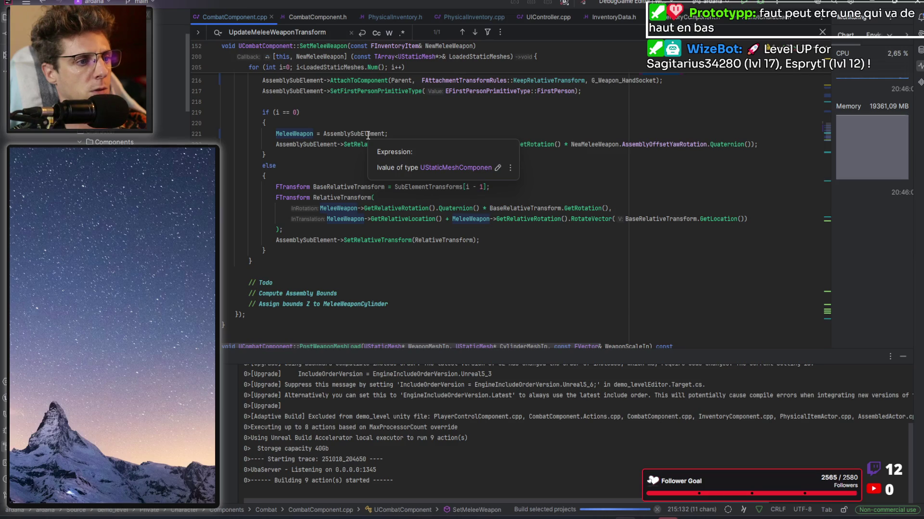
scroll(405, 205, "up", 2)
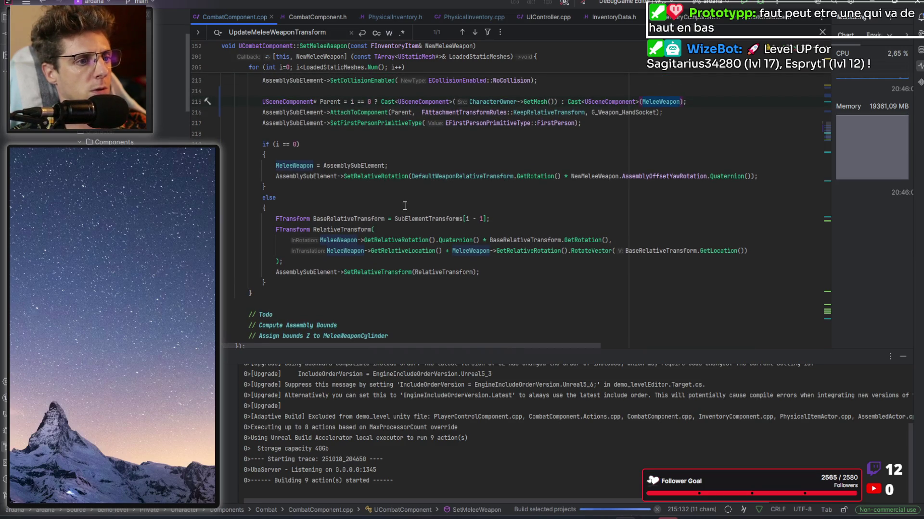
scroll(405, 206, "up", 2)
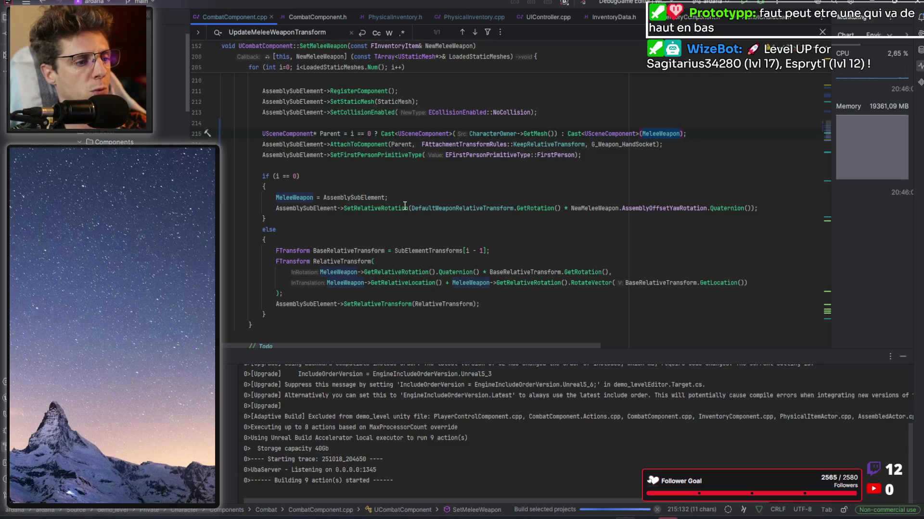
Step: Rebuild the project twice and check the debug session console
mouse_move(405, 206)
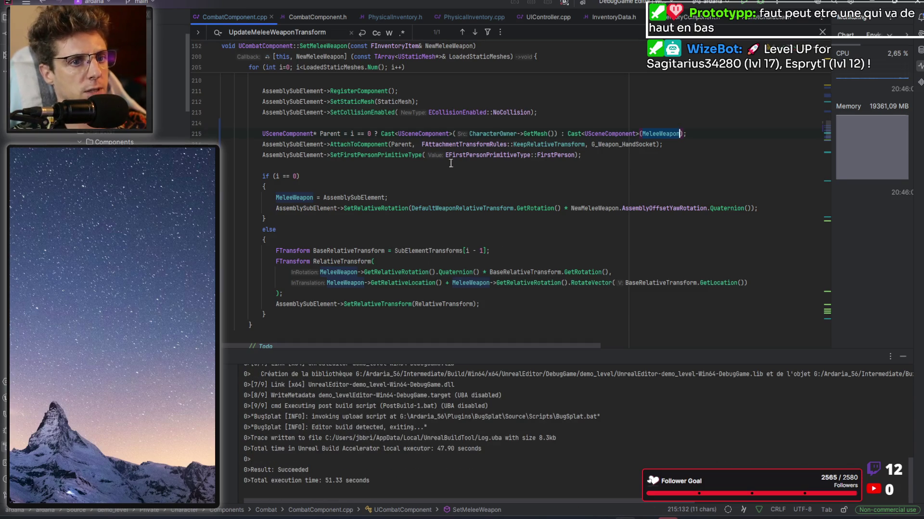
key("ctrl+shift+b")
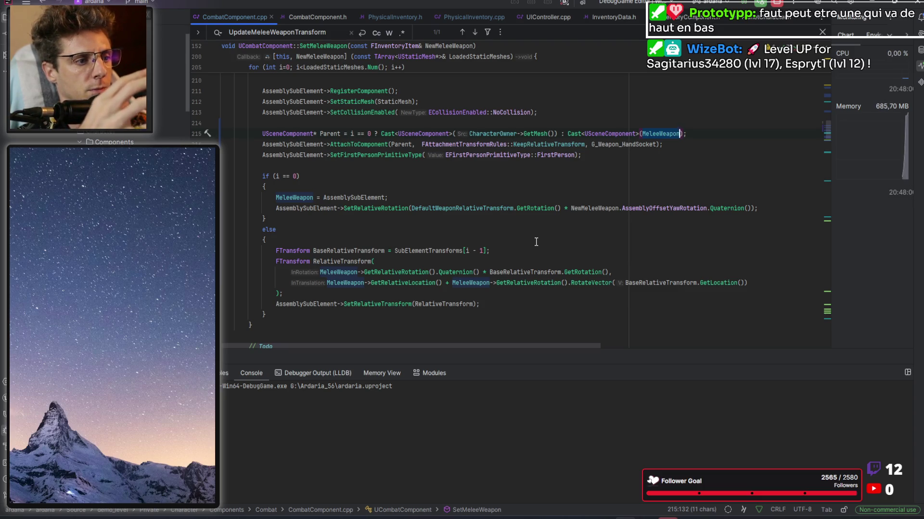
key("ctrl+shift+b")
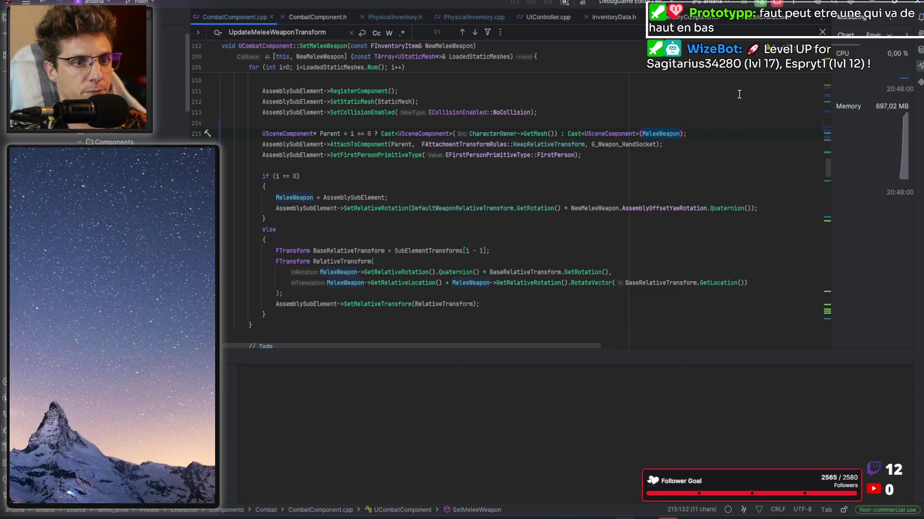
Step: Remove the 'MeleeWeapon->GetRelativeLocation() + ' term from line 229's translation
double_click(527, 283)
scroll(594, 250, "down", 2)
left_click(454, 219)
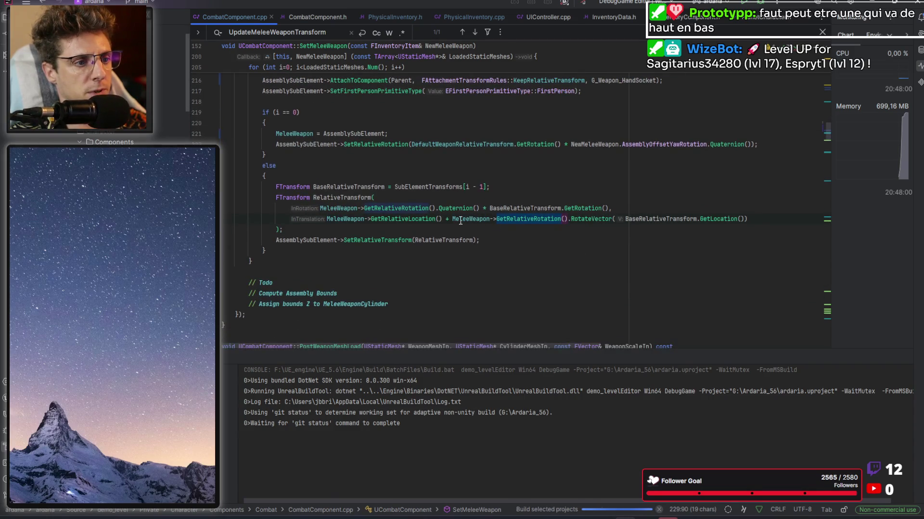
key("ctrl+shift+Left")
key("ctrl+shift+Left")
key("ctrl+shift+Left")
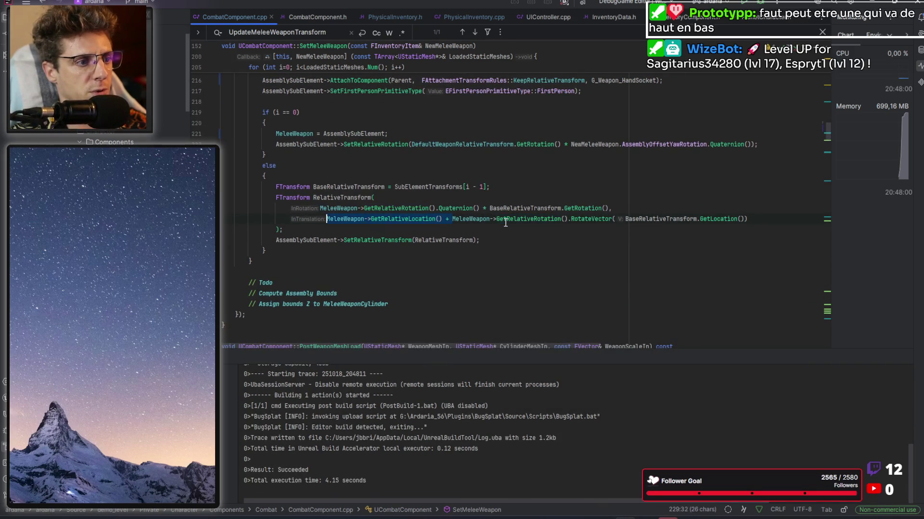
key("BackSpace")
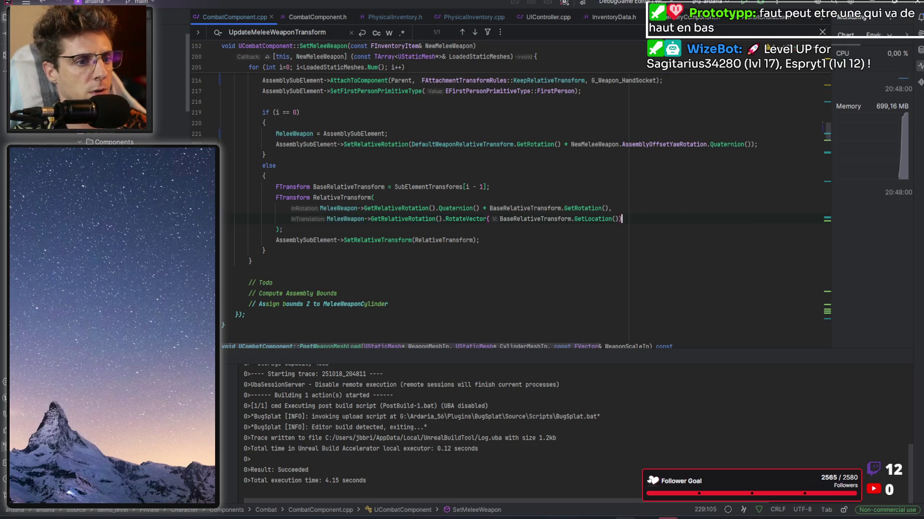
Step: Review BaseRelativeTransform's GetLocation and GetRotation calls on lines 228-229, then rebuild
left_click(571, 219)
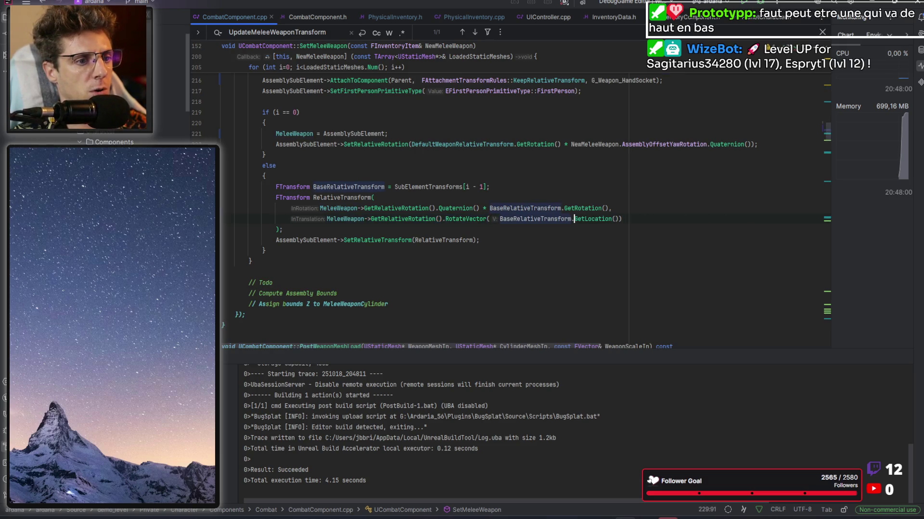
left_click_drag(612, 219, 499, 219)
key("Up")
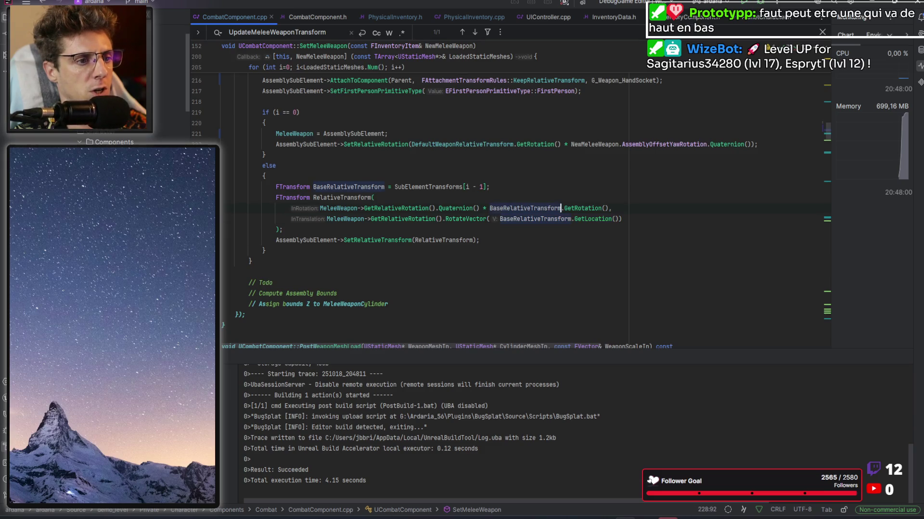
key("ctrl+Left")
key("ctrl+Left")
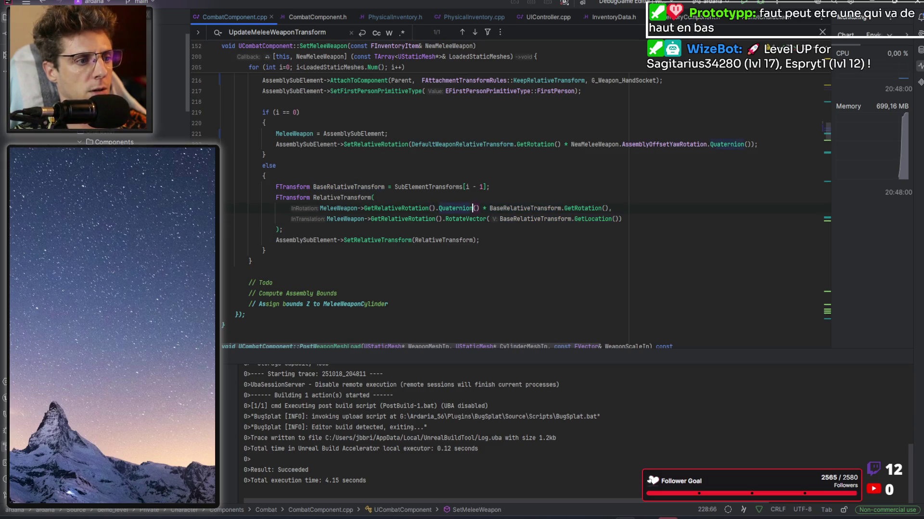
left_click(609, 208)
mouse_move(608, 208)
left_mouse_down()
mouse_move(482, 209)
mouse_move(561, 208)
left_mouse_up()
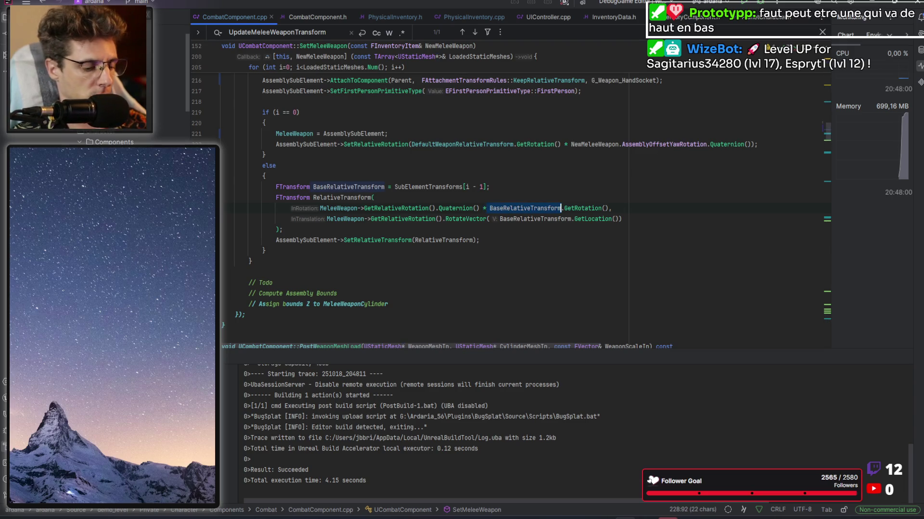
key("ctrl+shift+b")
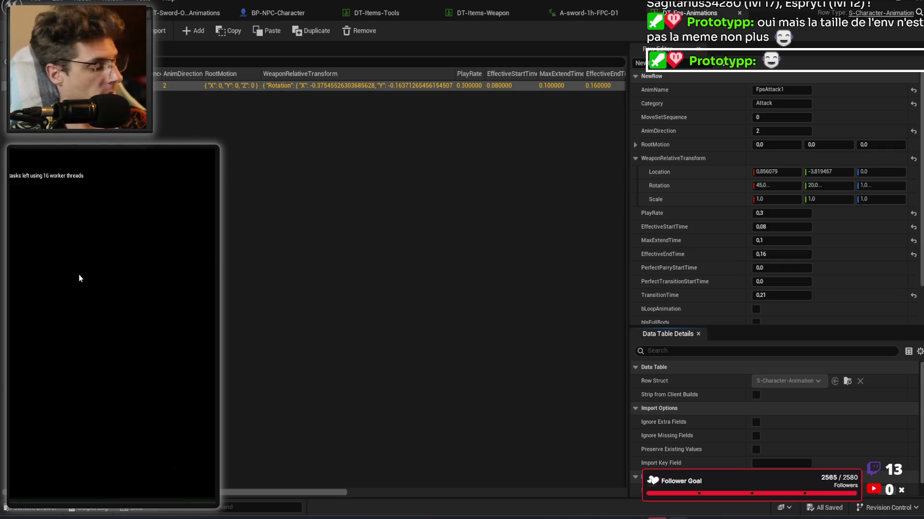
Step: Strike the ground to dig a crater, then eject with F8 and fly to the character
key("alt+Tab")
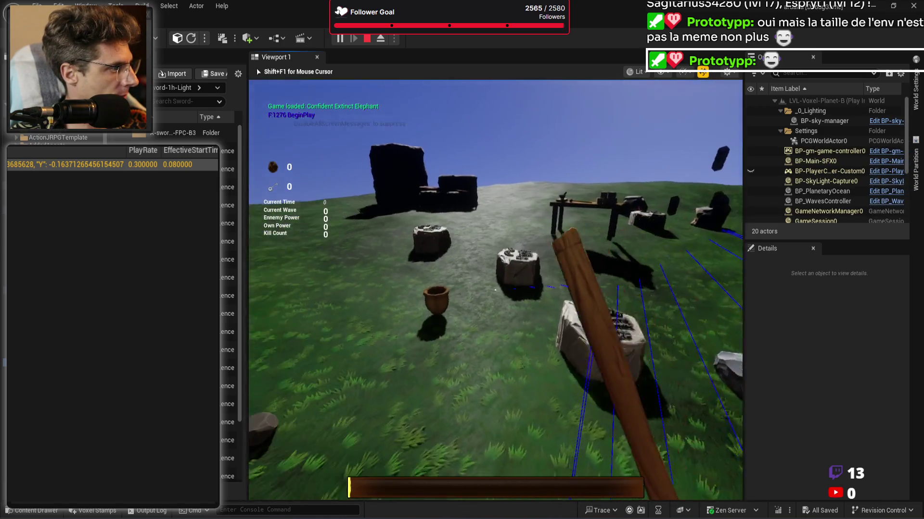
left_click(496, 288)
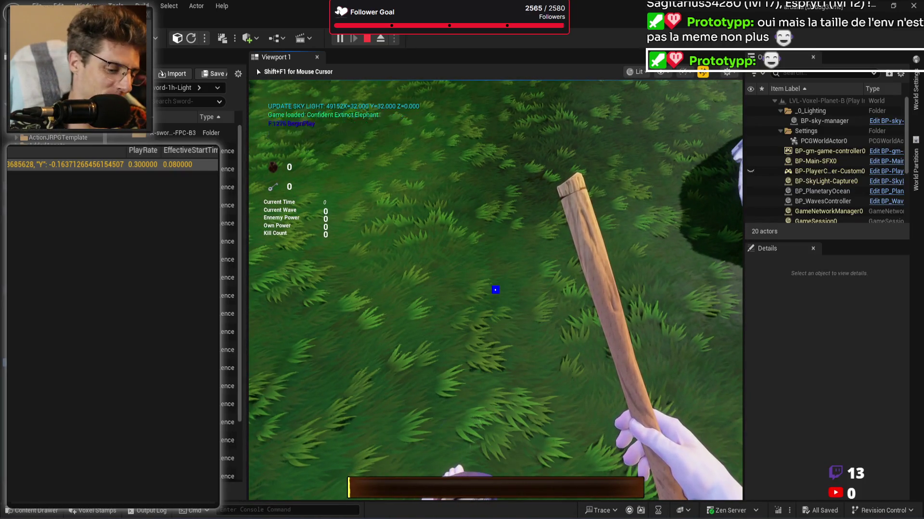
key("F8")
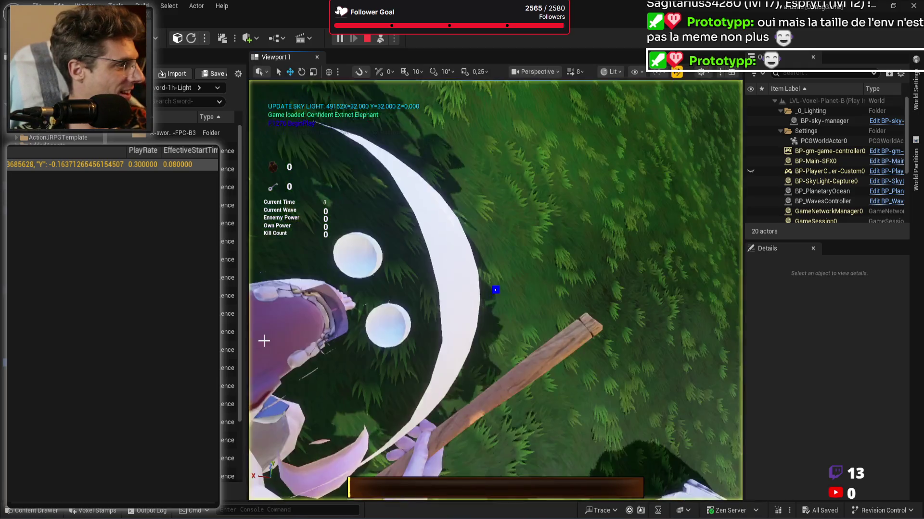
scroll(414, 282, "down", 5)
scroll(495, 288, "down", 3)
scroll(495, 289, "down", 2)
scroll(495, 290, "up", 5)
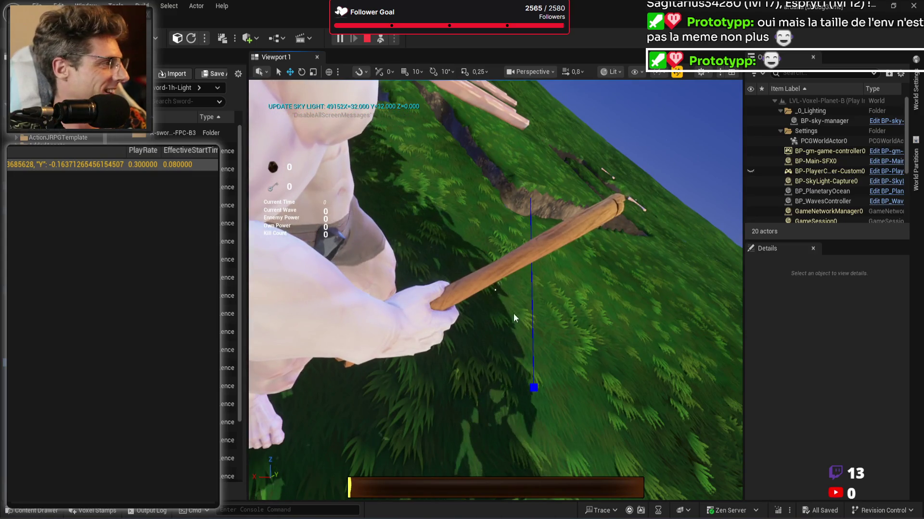
Step: Stop the play session and return to the code after the RotateVector call
key("Escape")
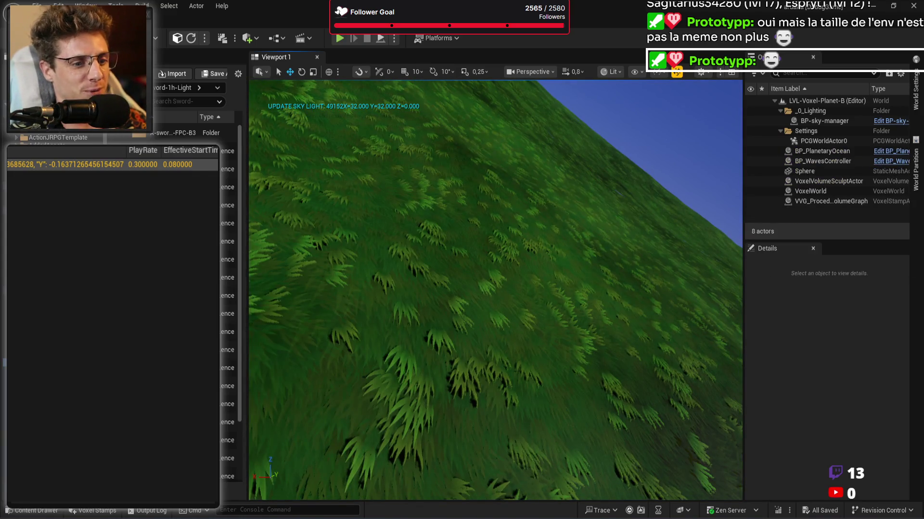
key("alt+Tab")
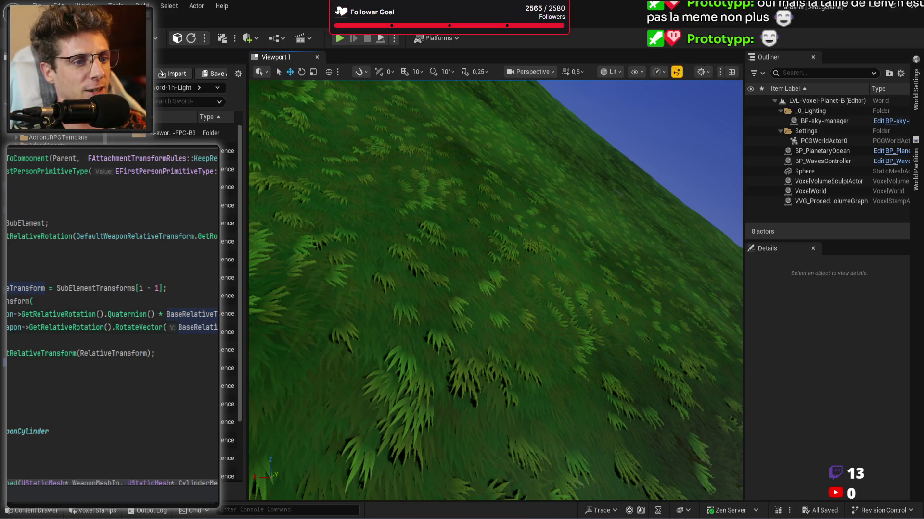
left_click(162, 327)
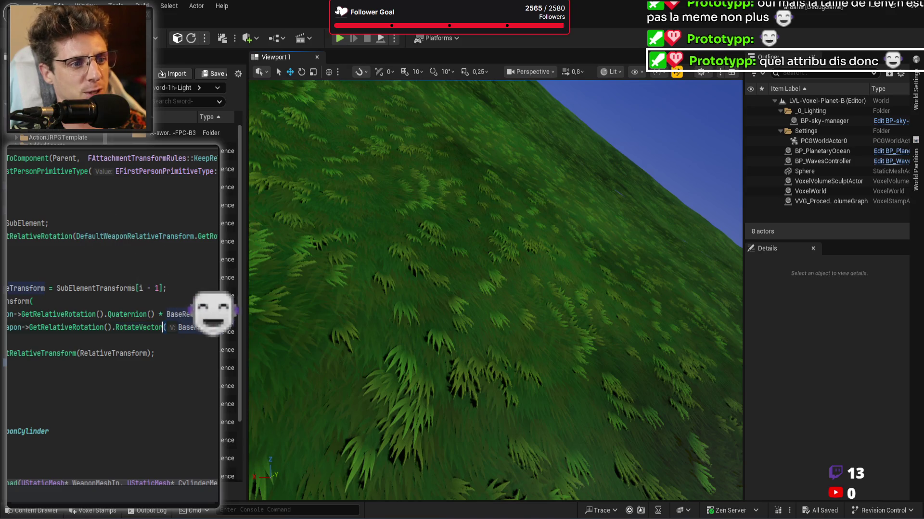
Step: Remove the RotateVector wrapper from the base location in the translation line
key("alt+Tab")
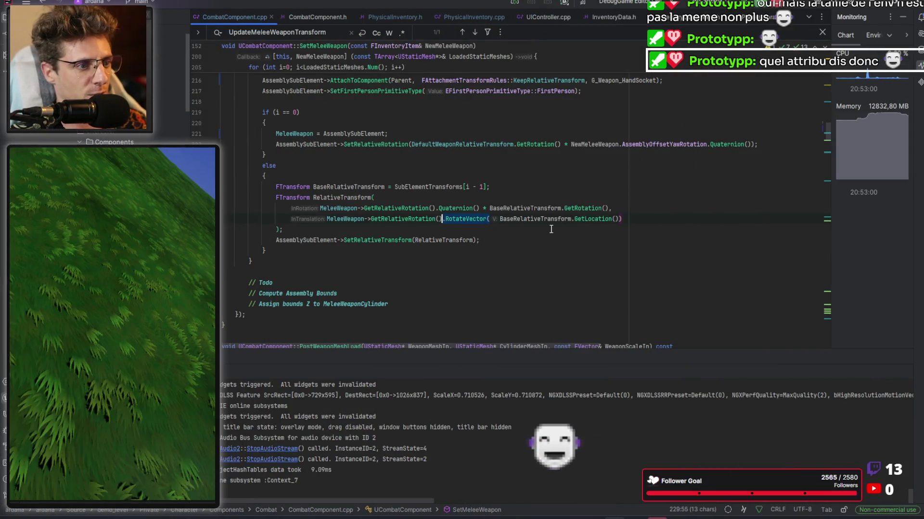
key("shift+Home")
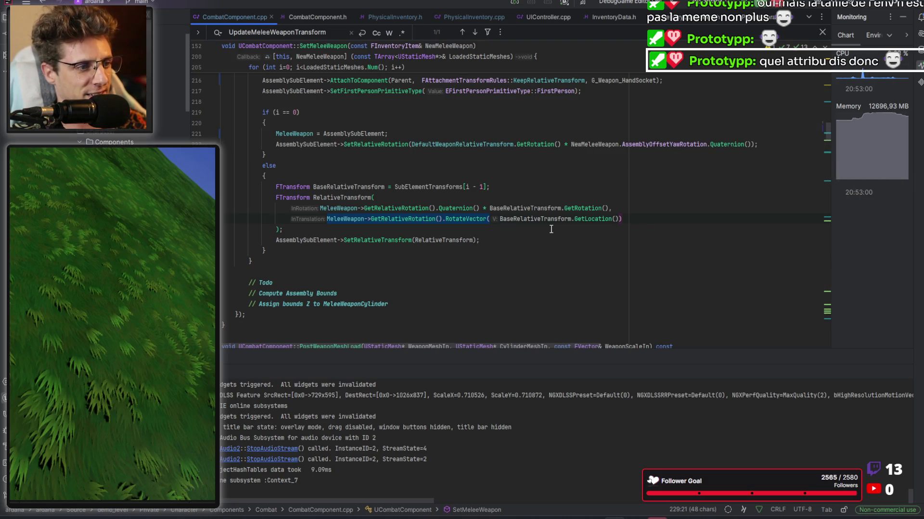
key("BackSpace")
key("End")
key("BackSpace")
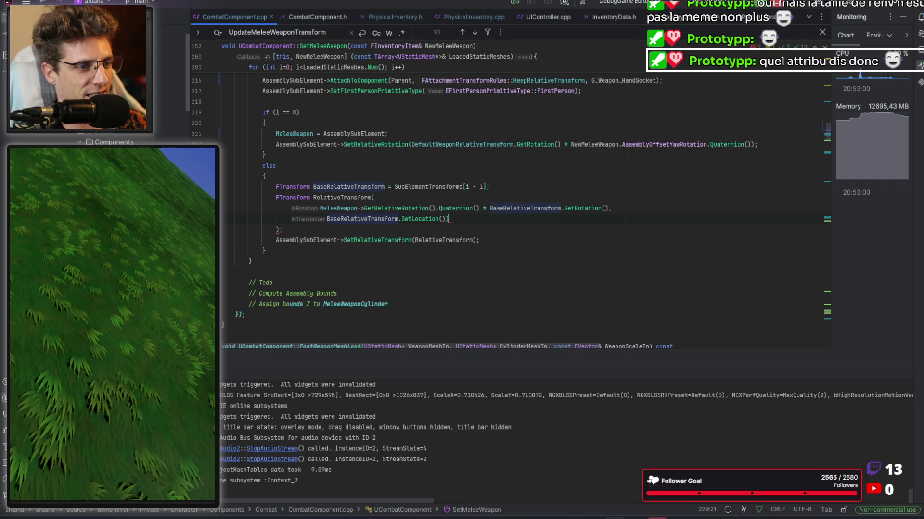
key("BackSpace")
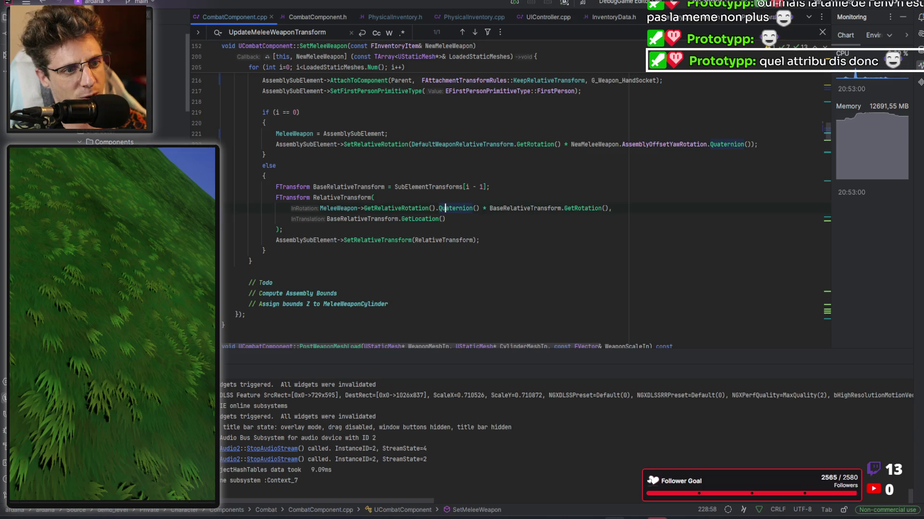
Step: Delete the MeleeWeapon rotation term from the quaternion product on line 228
left_click(564, 208)
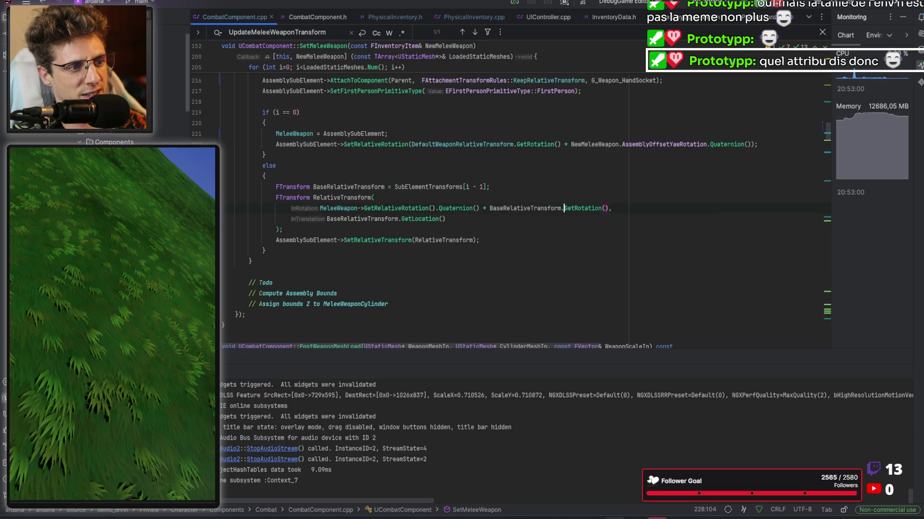
left_click(486, 208)
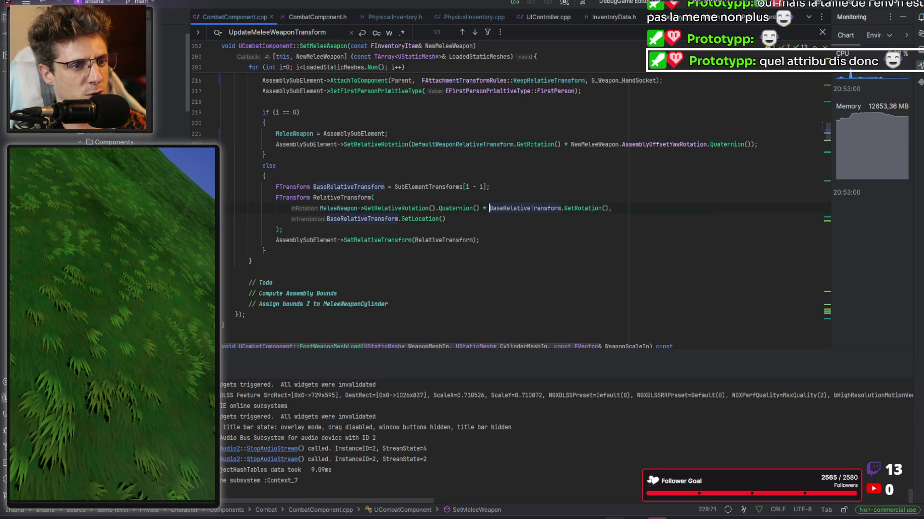
key("ctrl+shift+Left")
key("ctrl+shift+Left")
key("ctrl+shift+Left")
key("ctrl+shift+Left")
key("ctrl+shift+Left")
key("ctrl+shift+Left")
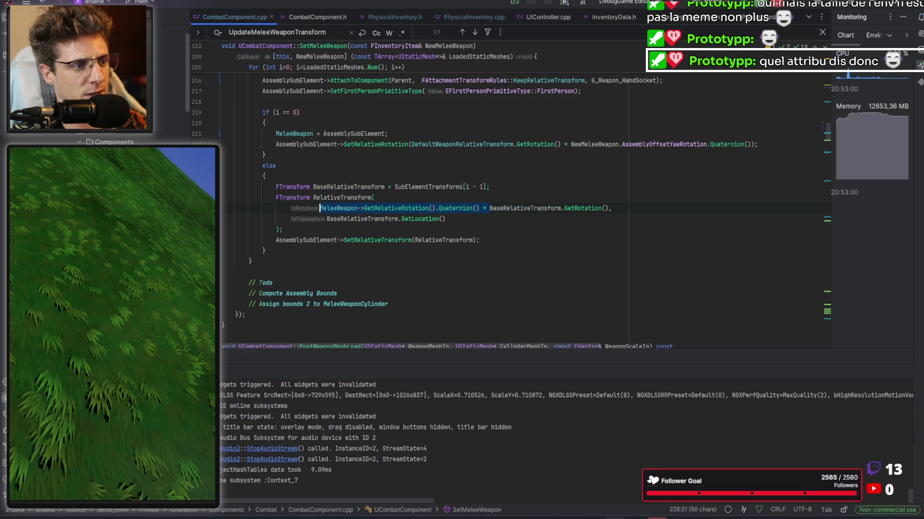
key("BackSpace")
Step: Pass BaseRelativeTransform to SetRelativeTransform, delete the RelativeTransform construction, and live-compile
left_click(289, 218)
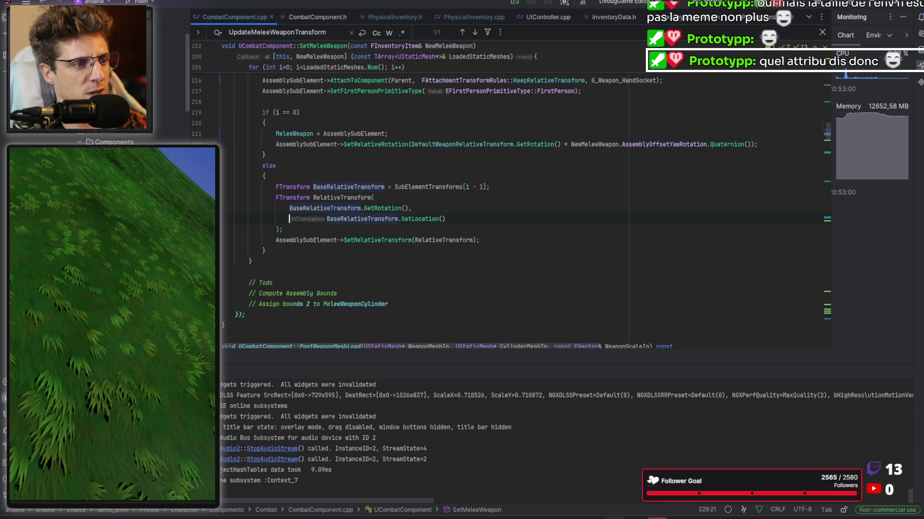
key("Up")
key("ctrl+shift+Right")
key("ctrl+c")
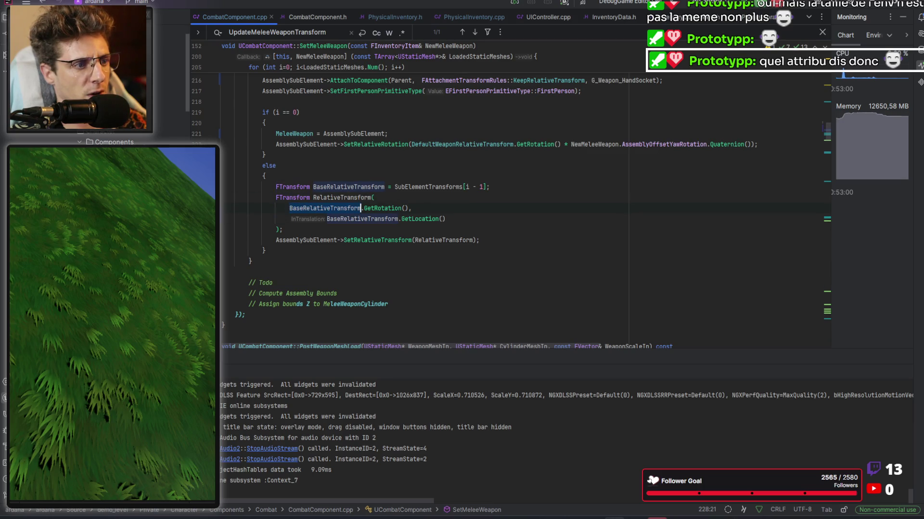
key("Down")
key("Down")
key("Down")
key("End")
key("Left")
key("Left")
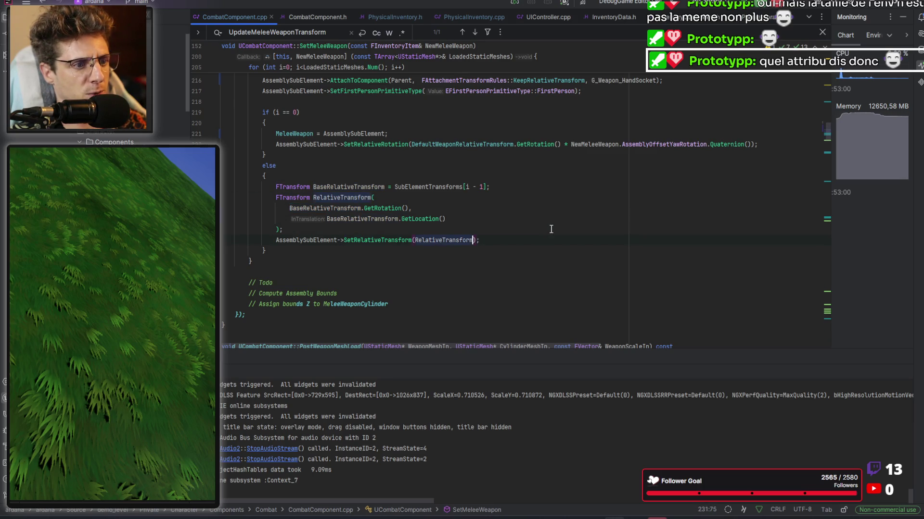
key("ctrl+shift+Left")
key("ctrl+v")
key("Up")
key("Up")
key("Up")
key("ctrl+y")
key("ctrl+y")
key("ctrl+y")
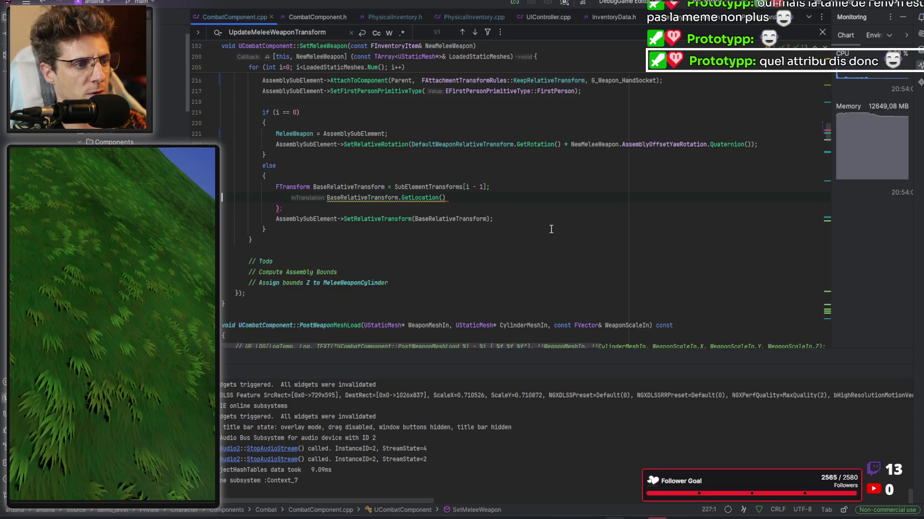
key("End")
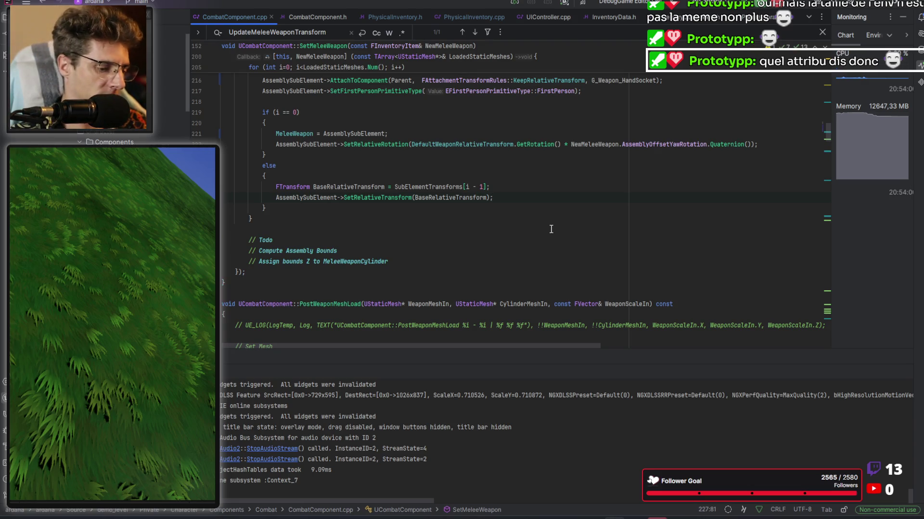
key("ctrl+alt+F11")
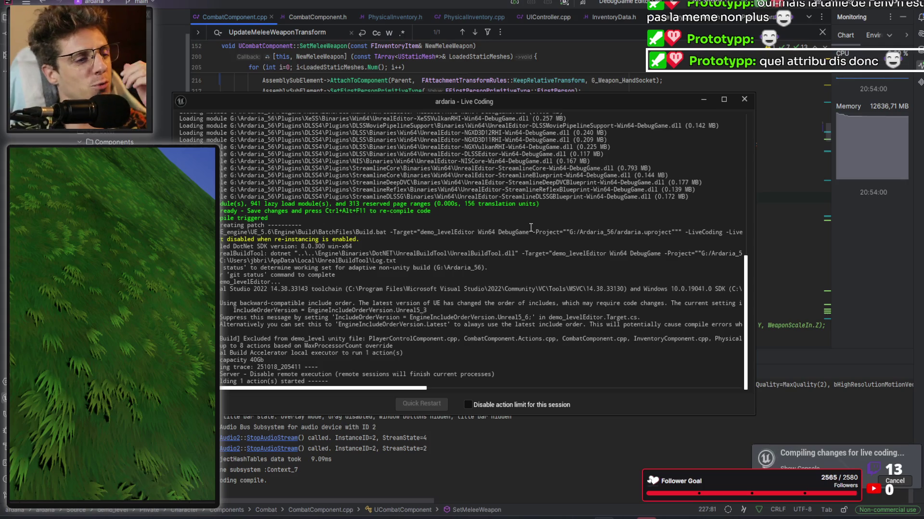
Step: Wait for the CombatComponent.cpp Live Coding patch to succeed, then return to the data table
left_click(772, 243)
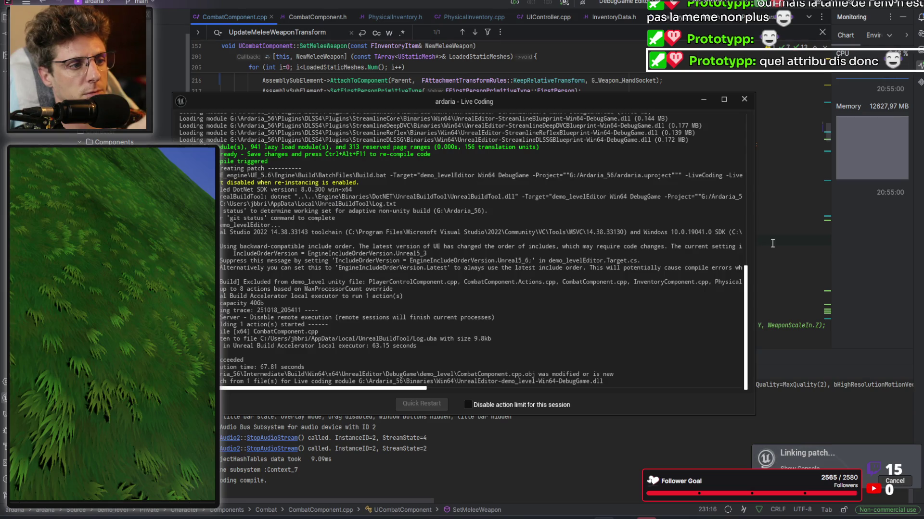
key("alt+Tab")
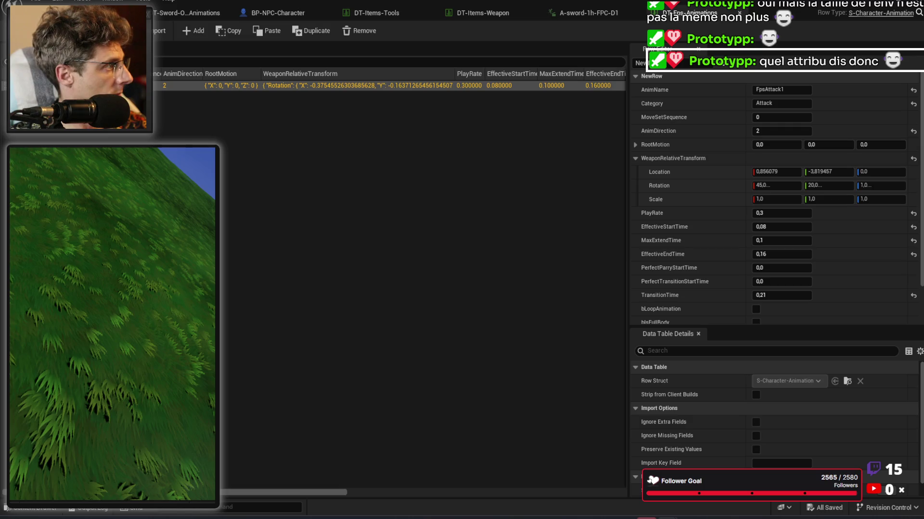
Step: Run two short play tests with the wooden weapon, then deselect the data table row
key("alt+p")
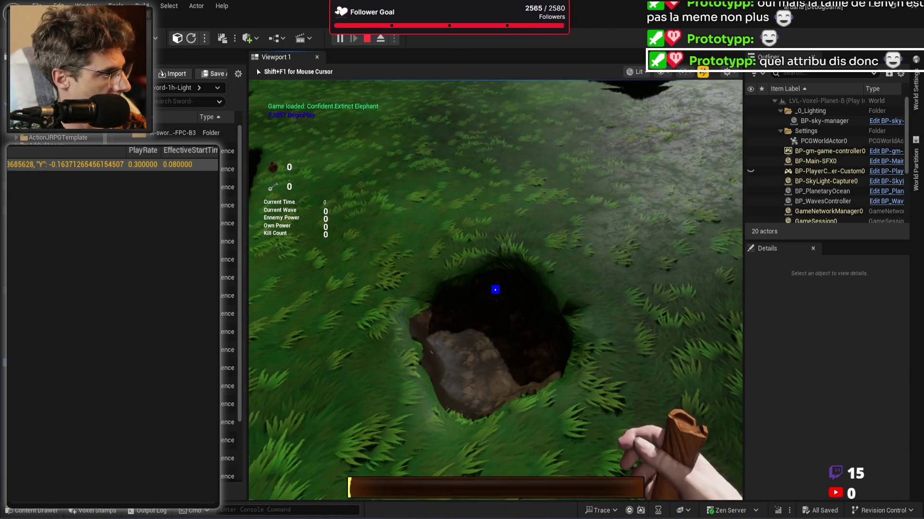
key("Escape")
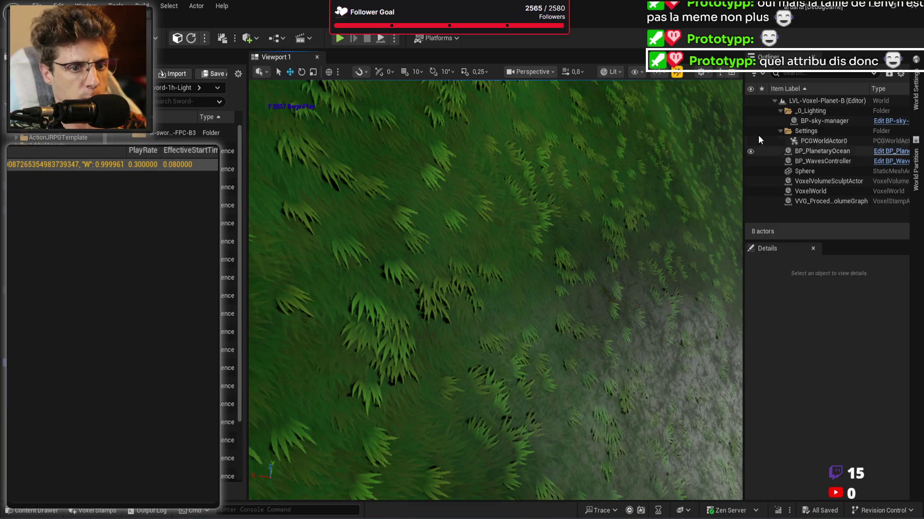
key("alt+p")
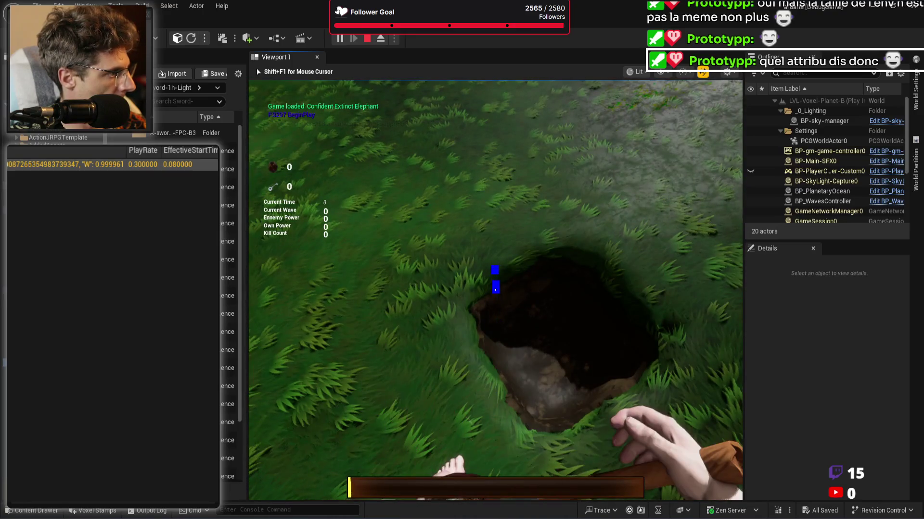
key("Escape")
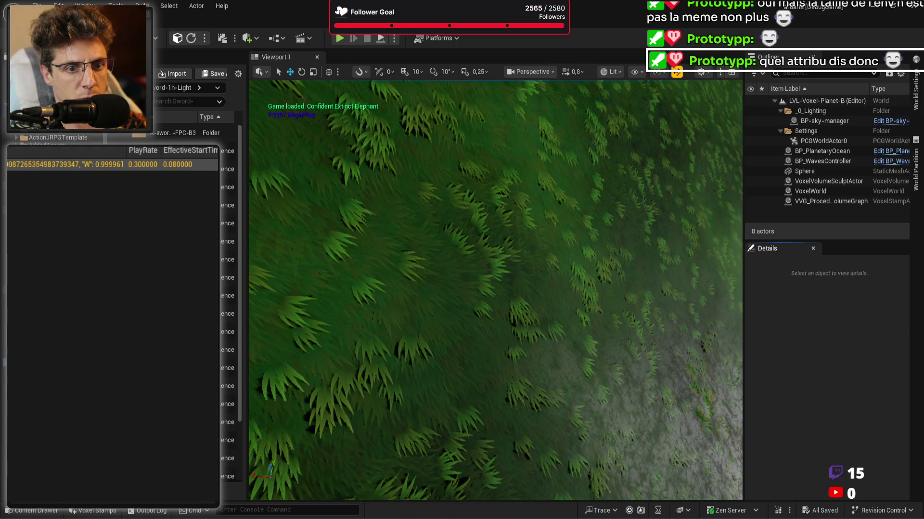
left_click(46, 362)
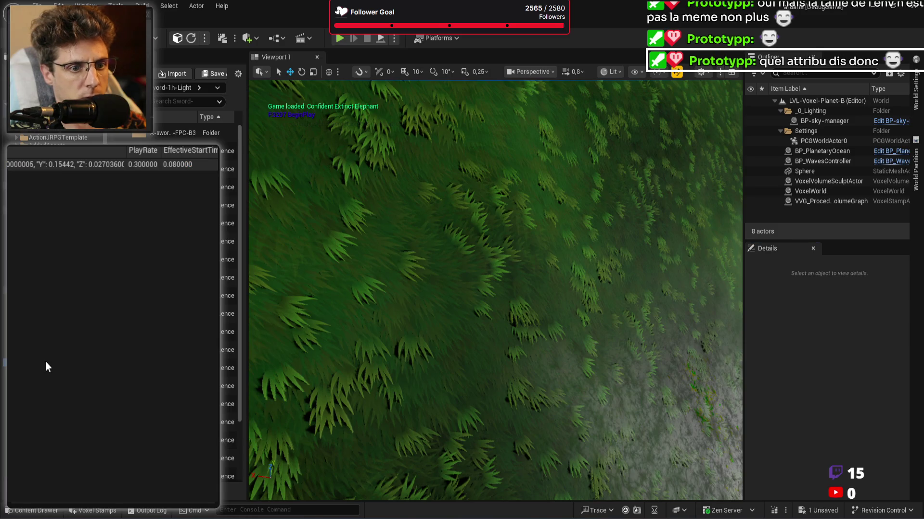
Step: Save the data table, play-test swinging the held axe into the grass, then return to the C++ code
key("ctrl+s")
key("alt+p")
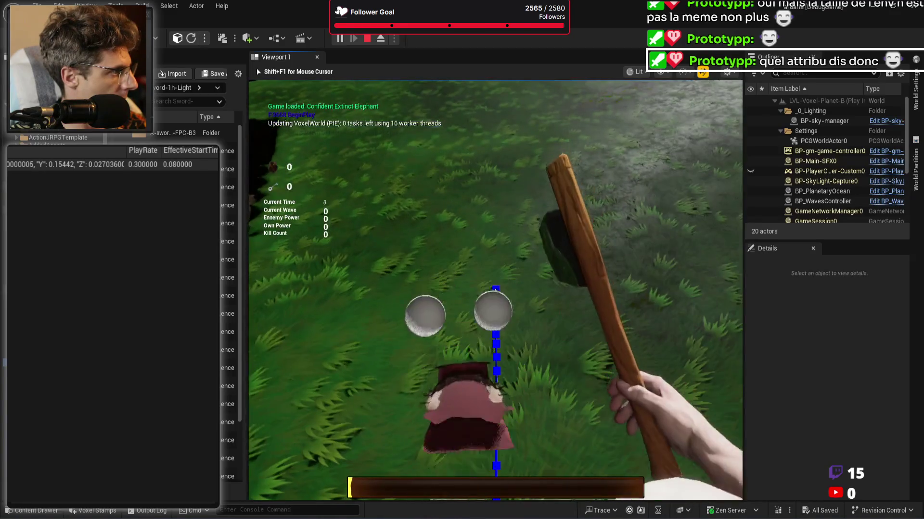
left_click(496, 290)
key("Escape")
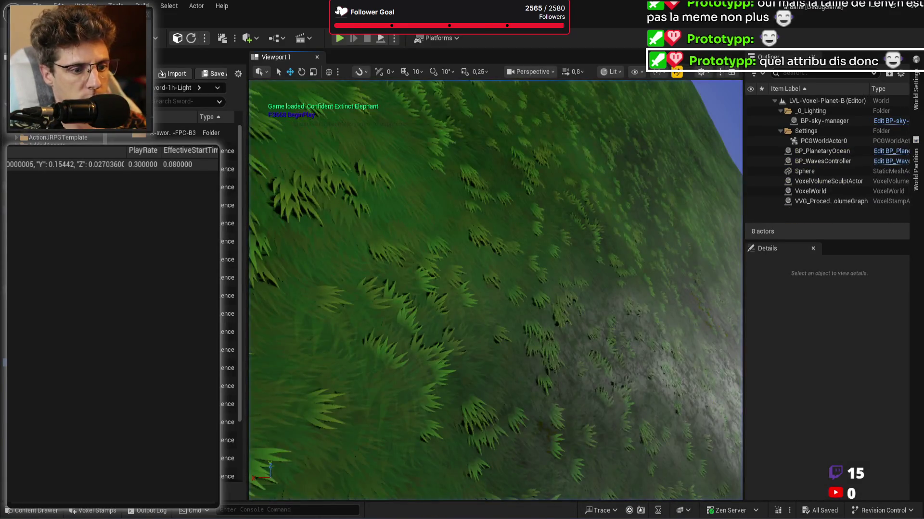
key("alt+Tab")
left_click(216, 254)
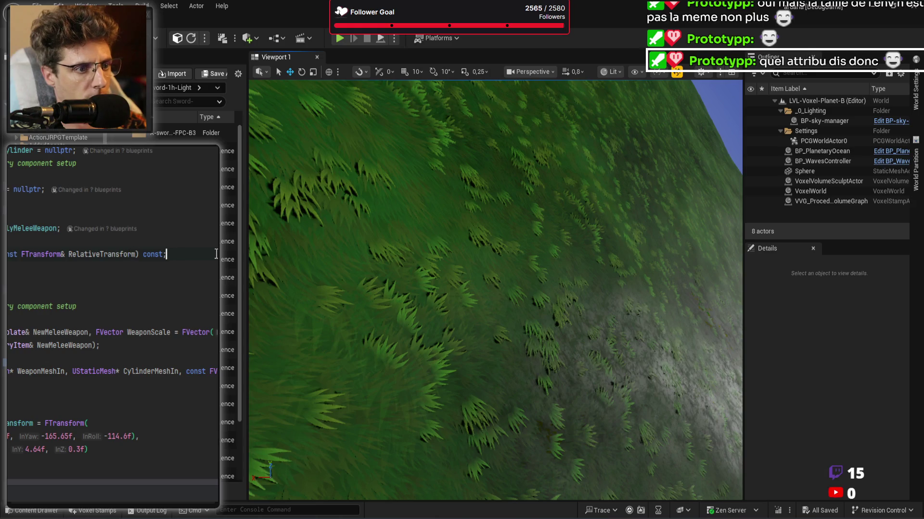
Step: Review the SetMeleeWeapon code in Rider, then save the data table row with weapon Y about -0.727
scroll(216, 254, "down", 10)
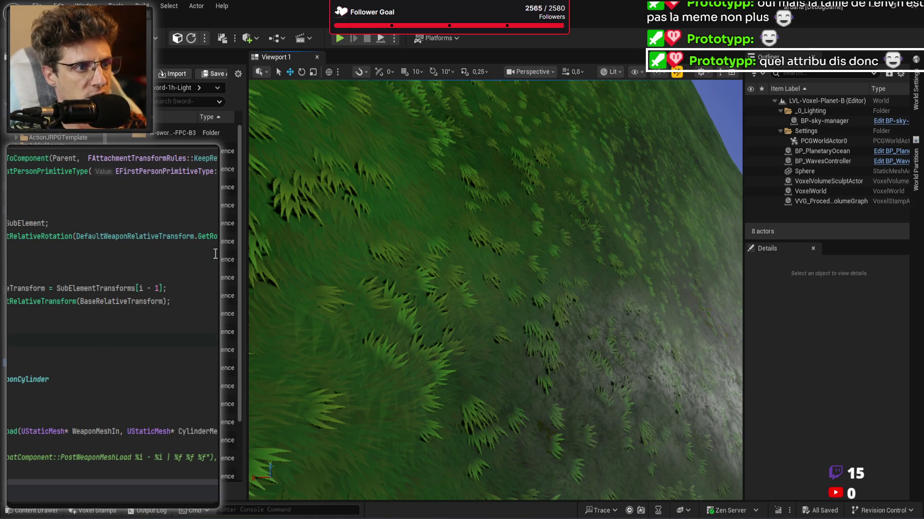
mouse_move(139, 232)
scroll(139, 232, "up", 10)
scroll(139, 232, "down", 3)
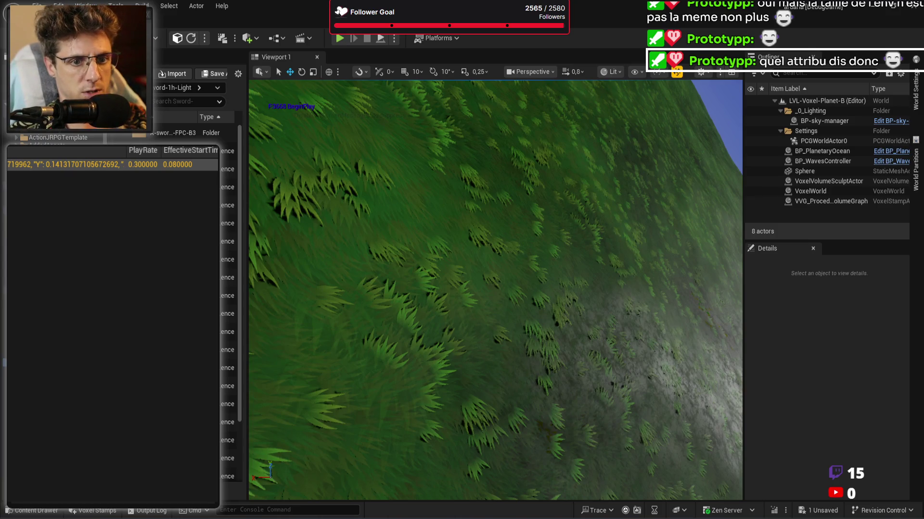
key("ctrl+s")
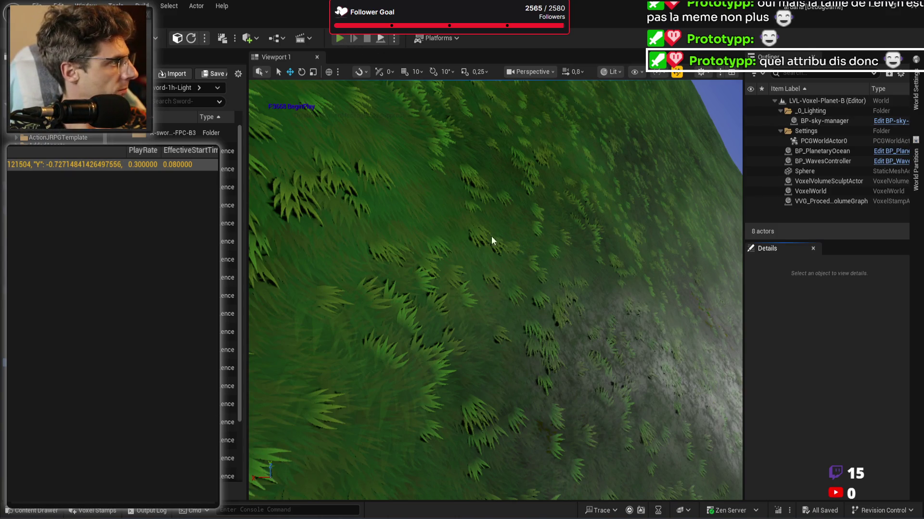